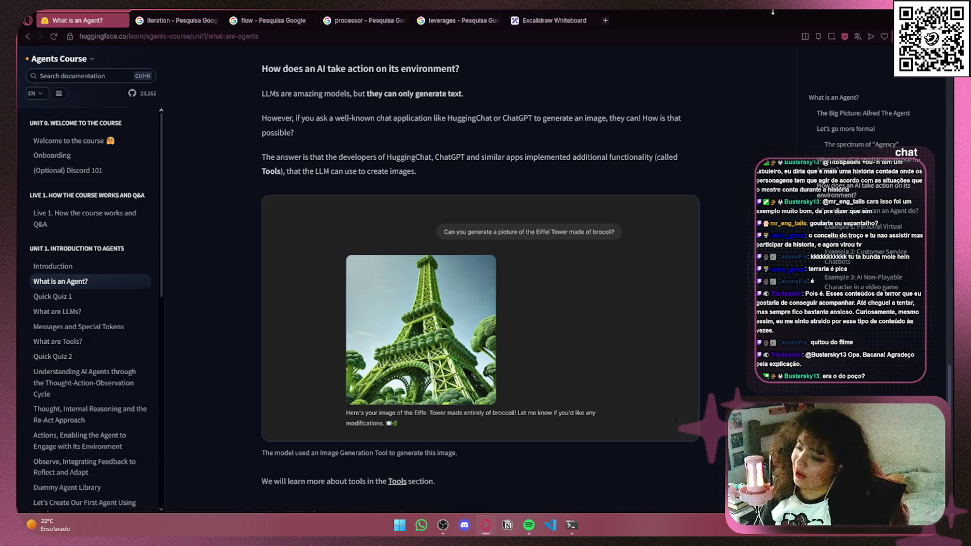
# - Scroll back up to the 'How does an AI take action on its environment?' heading
pyautogui.scroll(-1, 647, 266)
pyautogui.scroll(-2, 647, 265)
pyautogui.scroll(1, 667, 236)
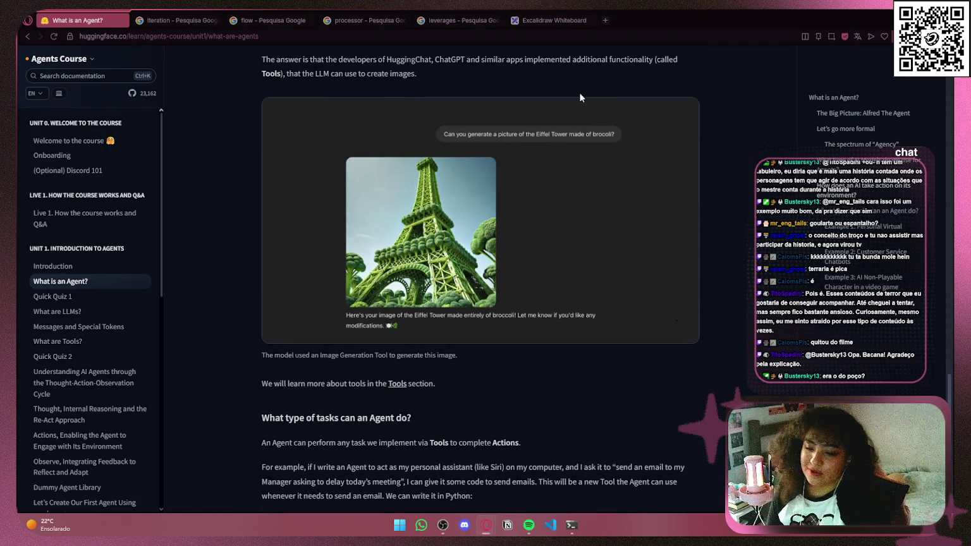
pyautogui.scroll(2, 554, 238)
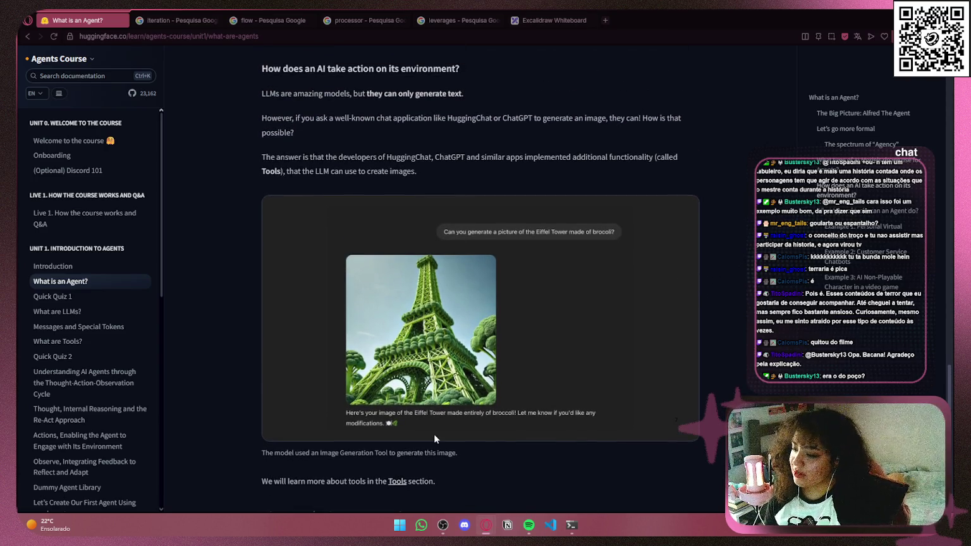
pyautogui.scroll(1, 723, 393)
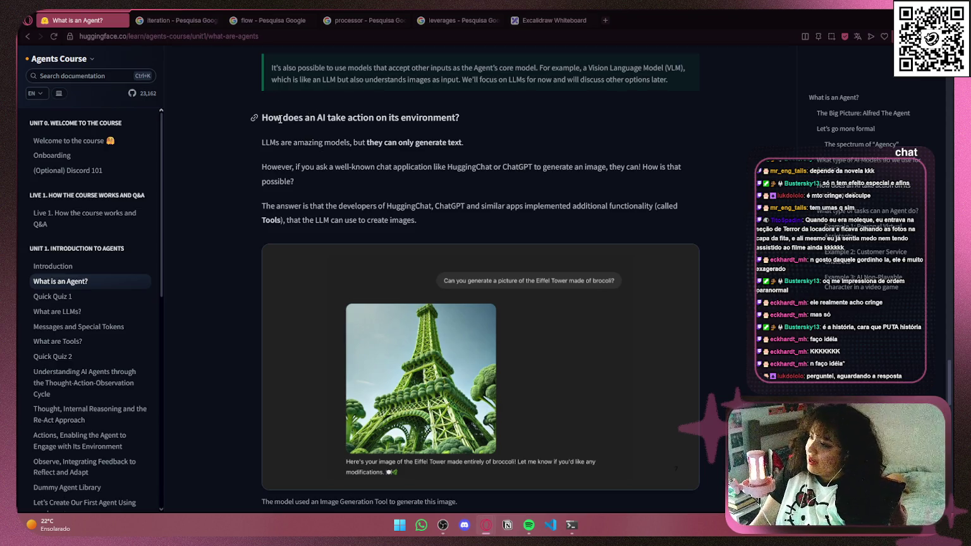
pyautogui.moveTo(282, 118); pyautogui.dragTo(339, 116)
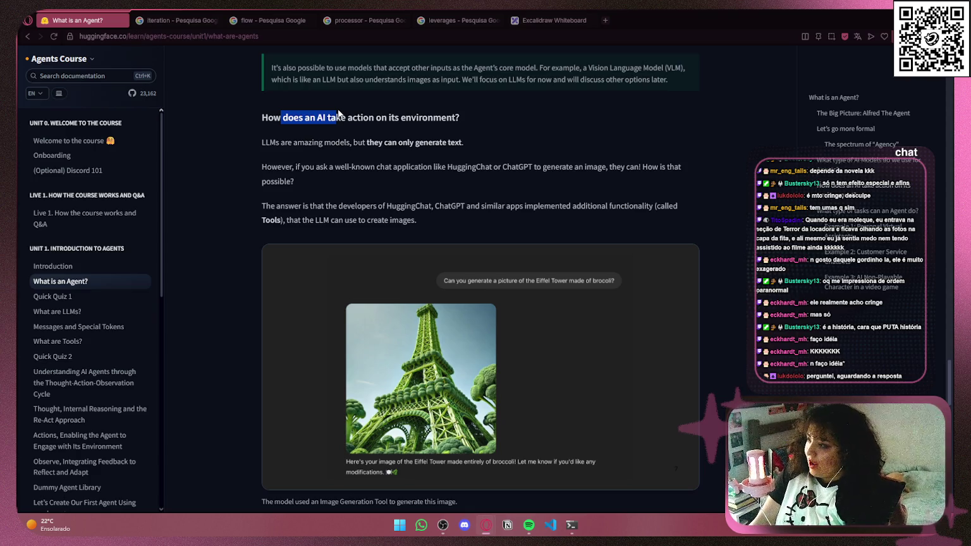
pyautogui.click(373, 116)
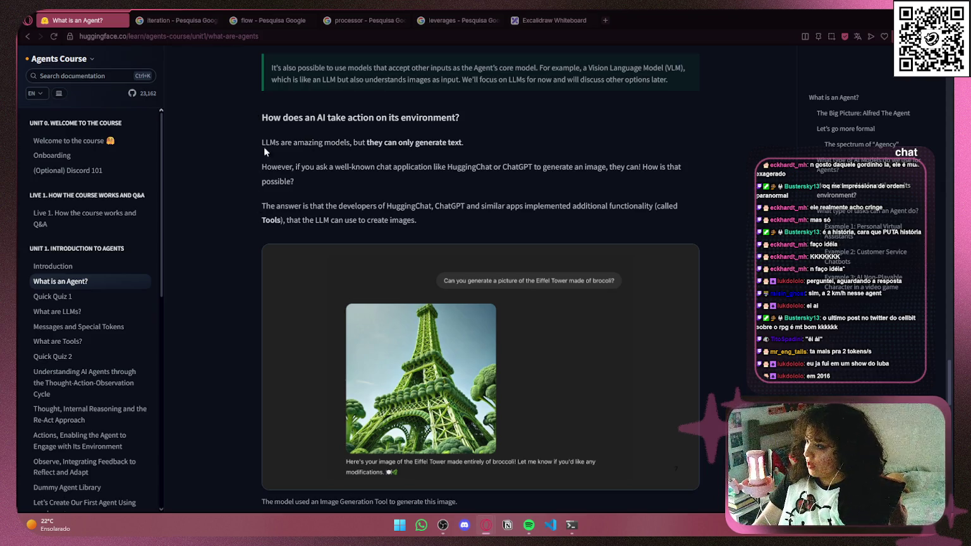
pyautogui.moveTo(259, 141); pyautogui.dragTo(295, 143)
pyautogui.moveTo(384, 143); pyautogui.dragTo(520, 142)
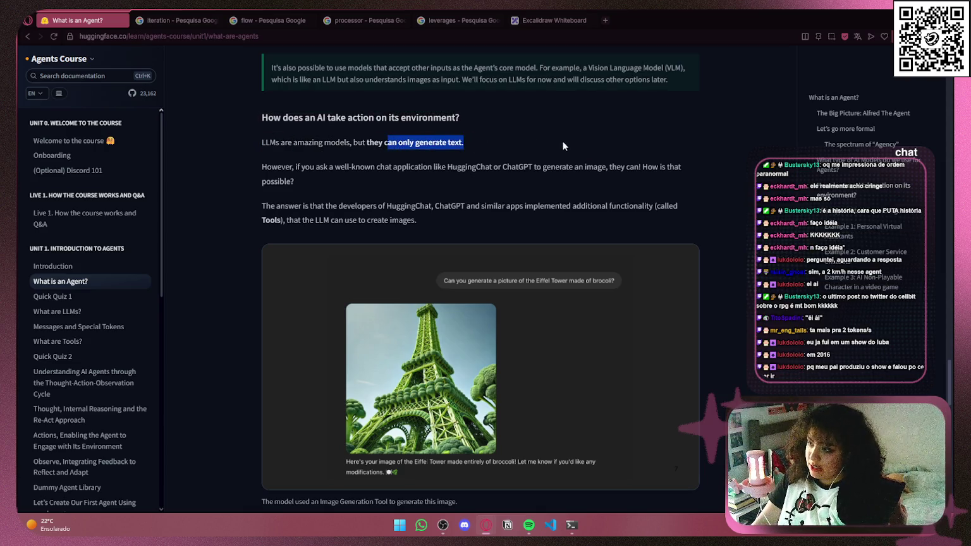
pyautogui.click(530, 145)
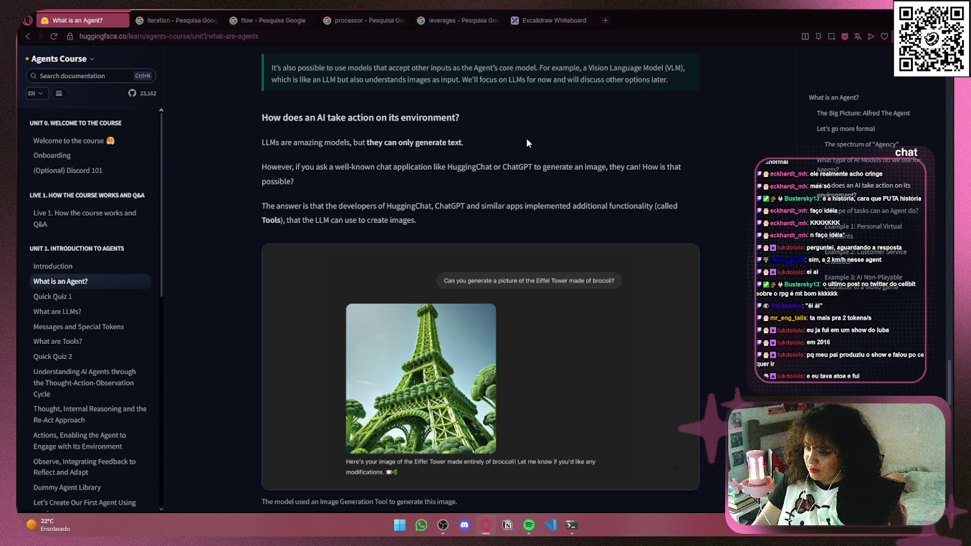
pyautogui.moveTo(262, 166); pyautogui.dragTo(368, 166)
pyautogui.click(366, 181)
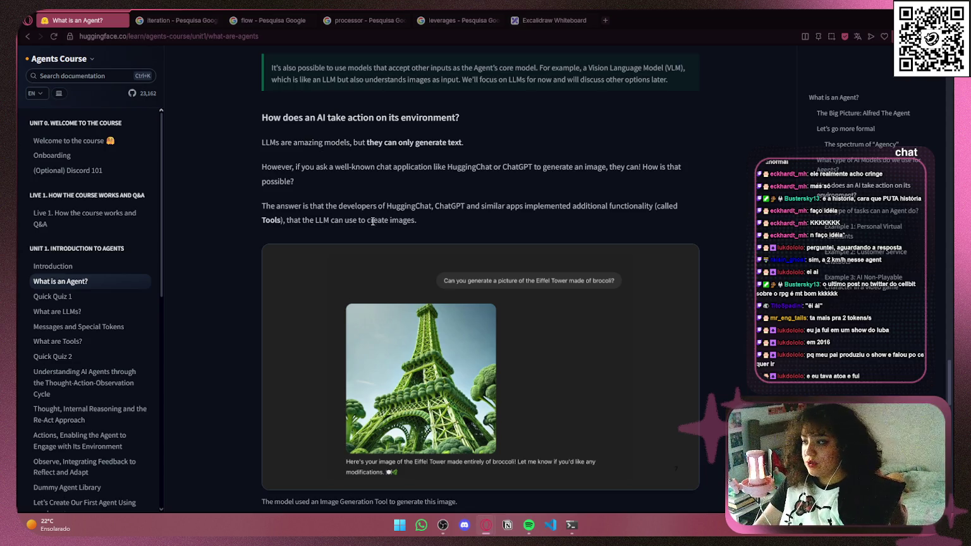
# - Bring up the broccoli Eiffel Tower image's context menu, dismiss it, and continue down the page
pyautogui.scroll(-2, 753, 196)
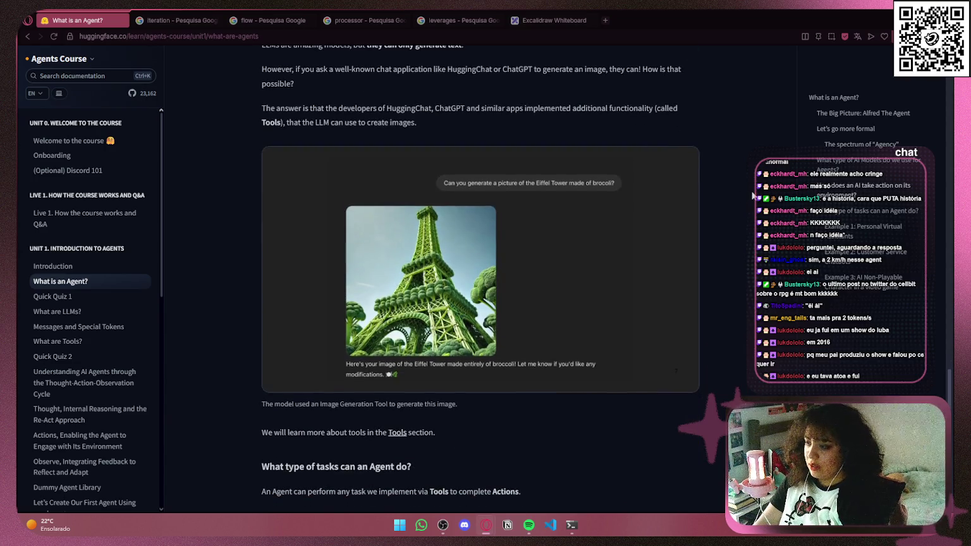
pyautogui.scroll(1, 424, 178)
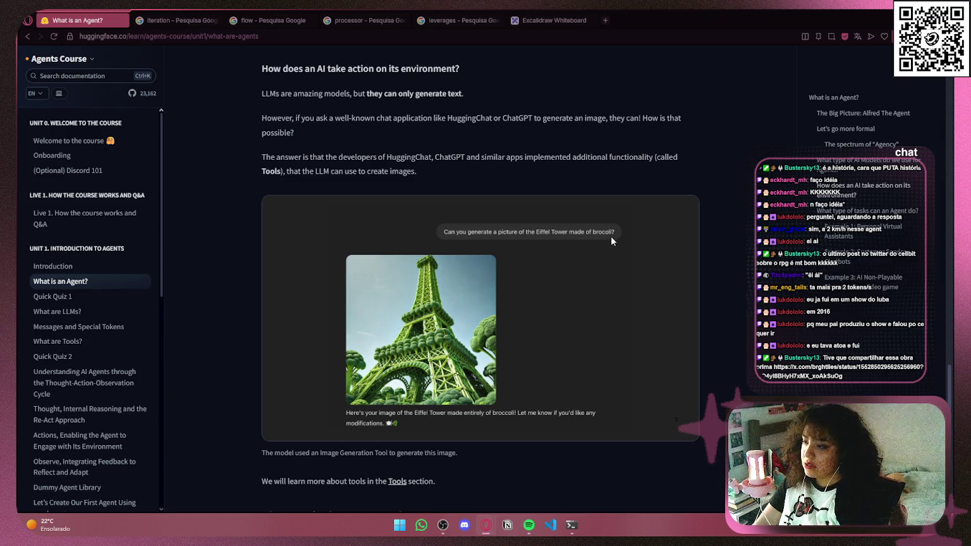
pyautogui.scroll(1, 328, 179)
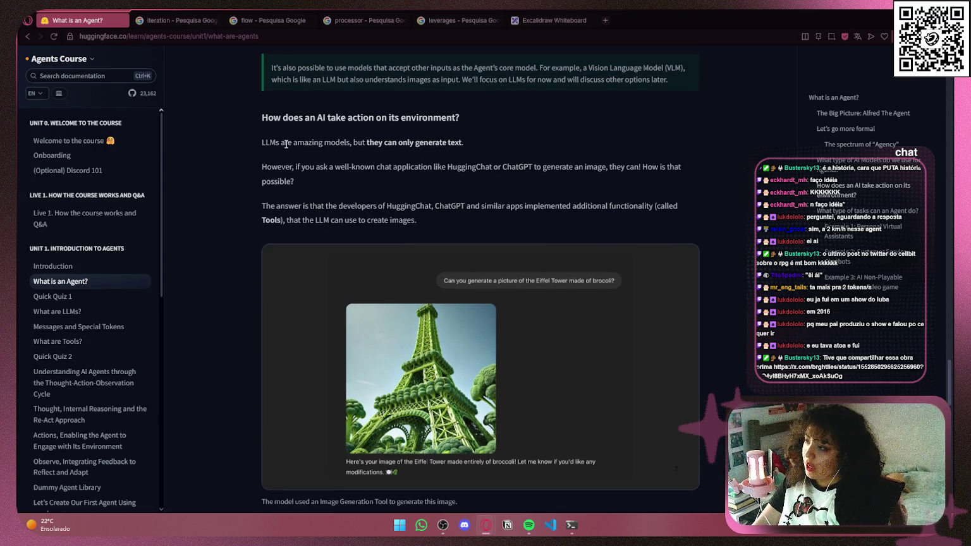
pyautogui.rightClick(330, 244)
pyautogui.click(705, 183)
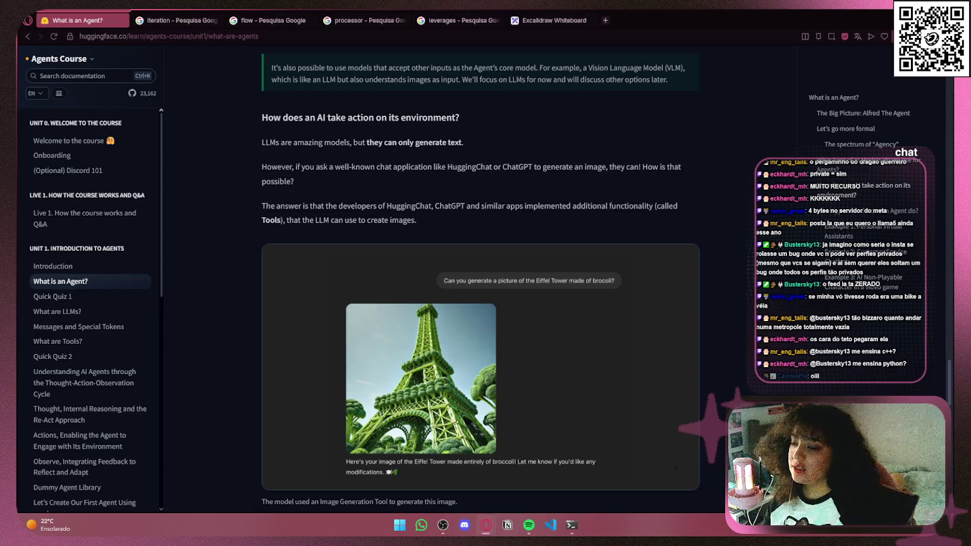
pyautogui.scroll(-2, 361, 328)
# - Briefly highlight the 'What type of tasks can an Agent do?' heading, then deselect it
pyautogui.scroll(1, 374, 319)
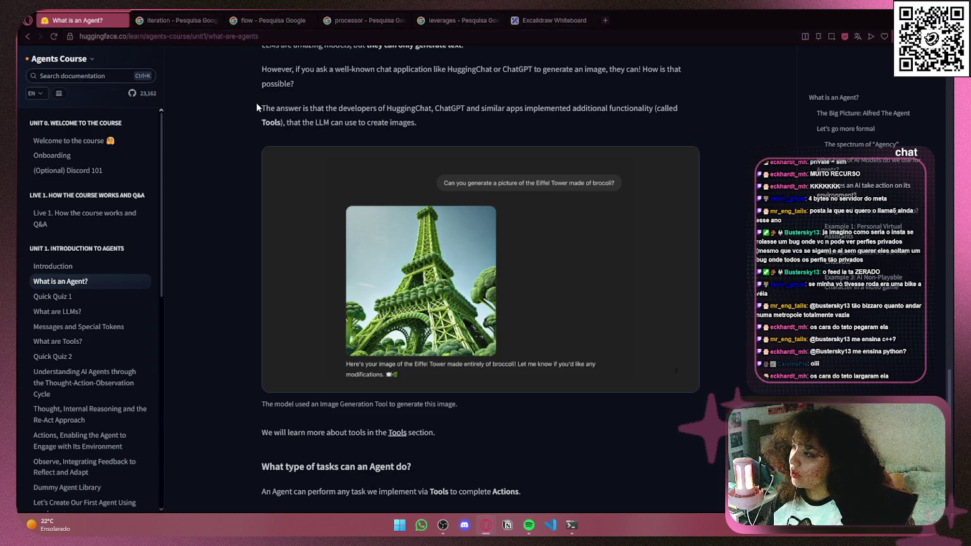
pyautogui.scroll(-4, 257, 105)
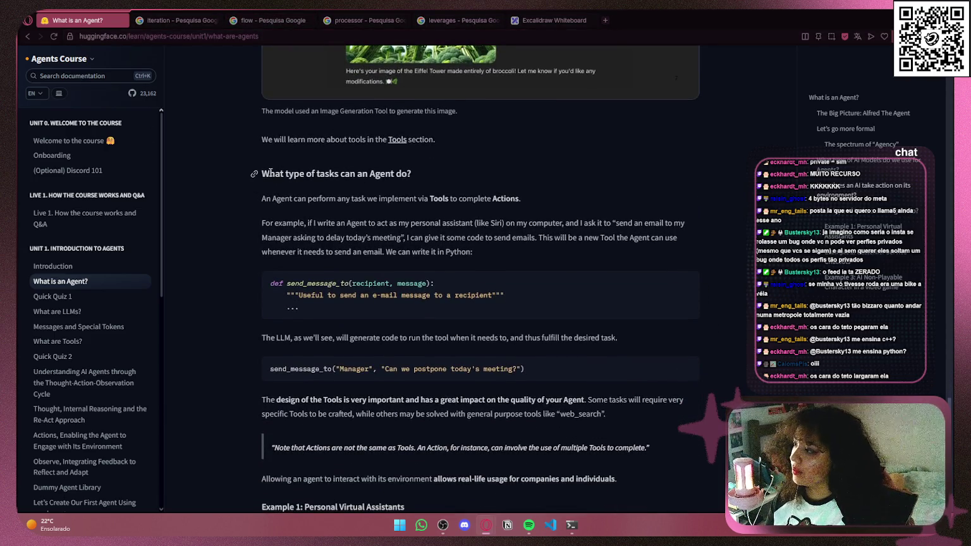
pyautogui.moveTo(271, 172)
pyautogui.mouseDown()
pyautogui.moveTo(372, 173)
pyautogui.moveTo(380, 158)
pyautogui.mouseUp()
pyautogui.click(426, 167)
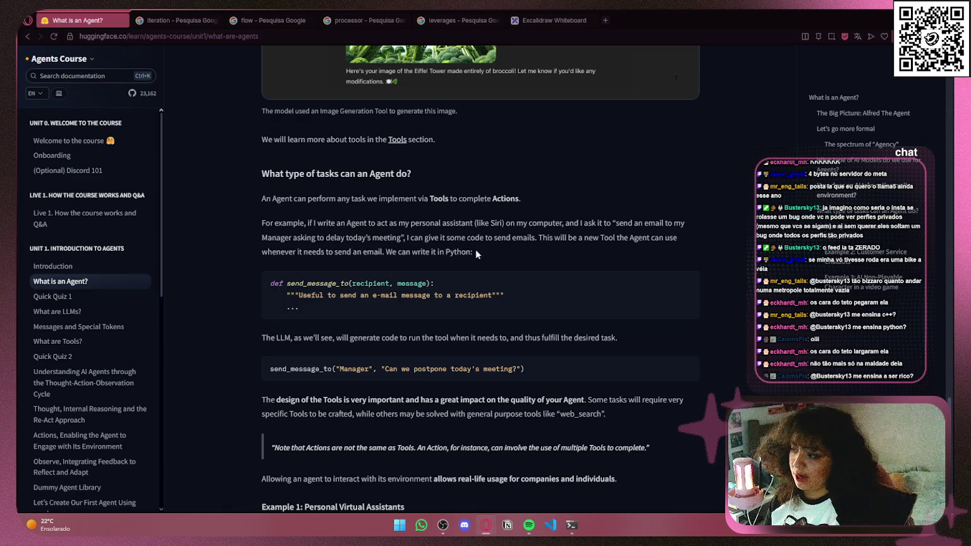
pyautogui.scroll(-1, 481, 252)
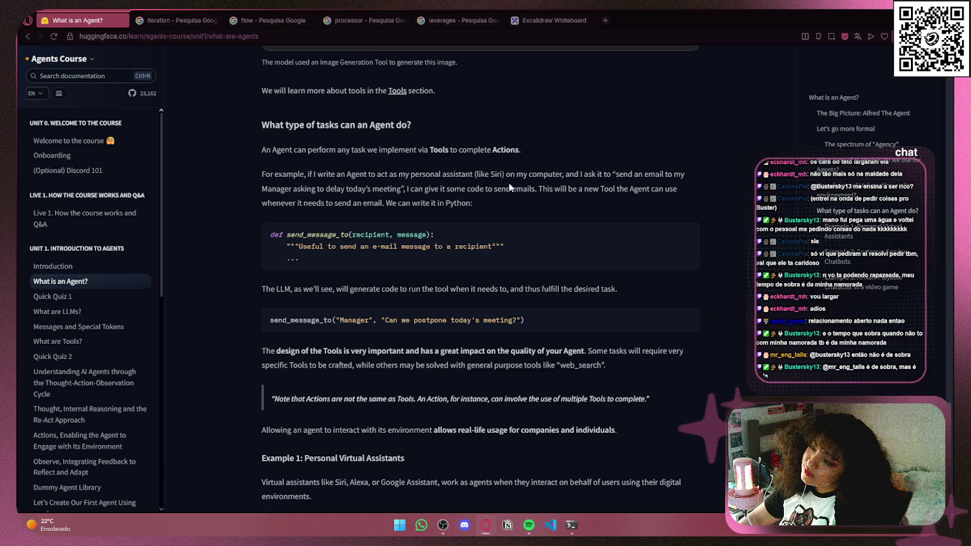
# - Start music from the Spotify icon in the taskbar
pyautogui.click(530, 525)
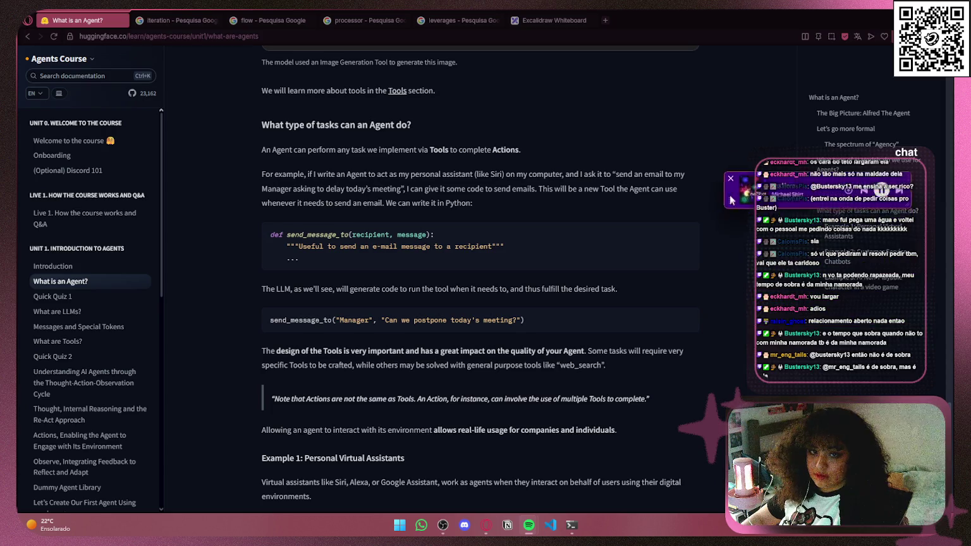
# - Scroll to 'Example 2: Customer Service Chatbots' and highlight part of the send_message_to name
pyautogui.moveTo(758, 128)
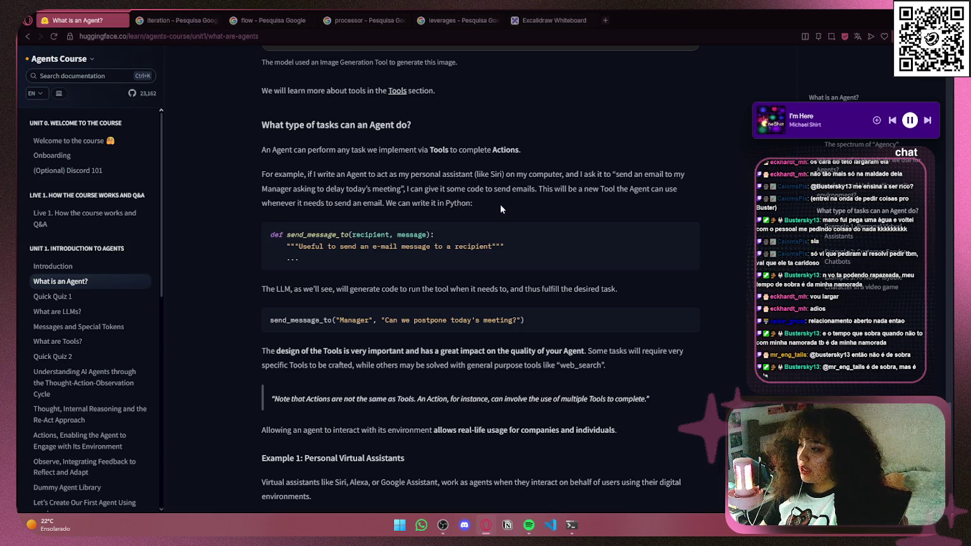
pyautogui.scroll(-1, 466, 221)
pyautogui.scroll(-2, 466, 225)
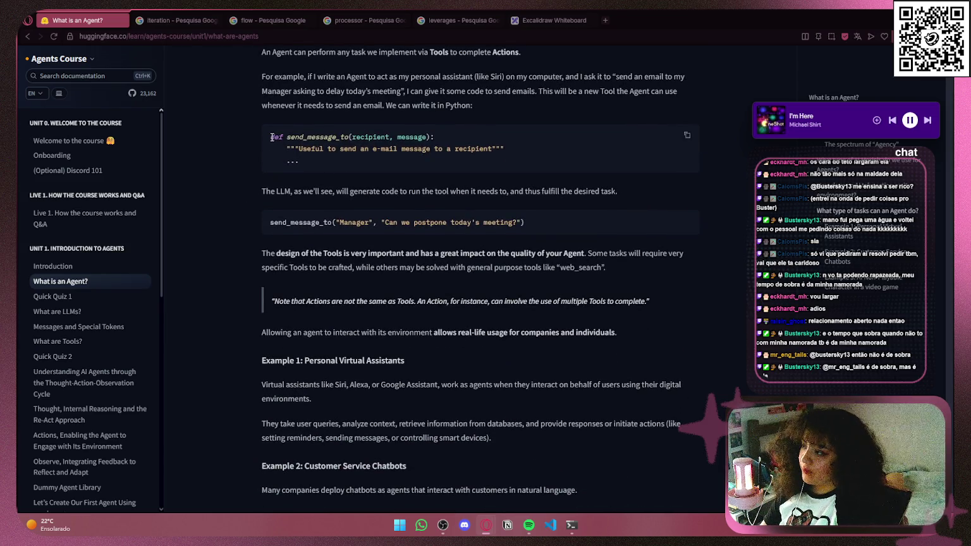
pyautogui.moveTo(275, 137); pyautogui.dragTo(432, 137)
pyautogui.click(279, 140)
pyautogui.moveTo(282, 149); pyautogui.dragTo(512, 147)
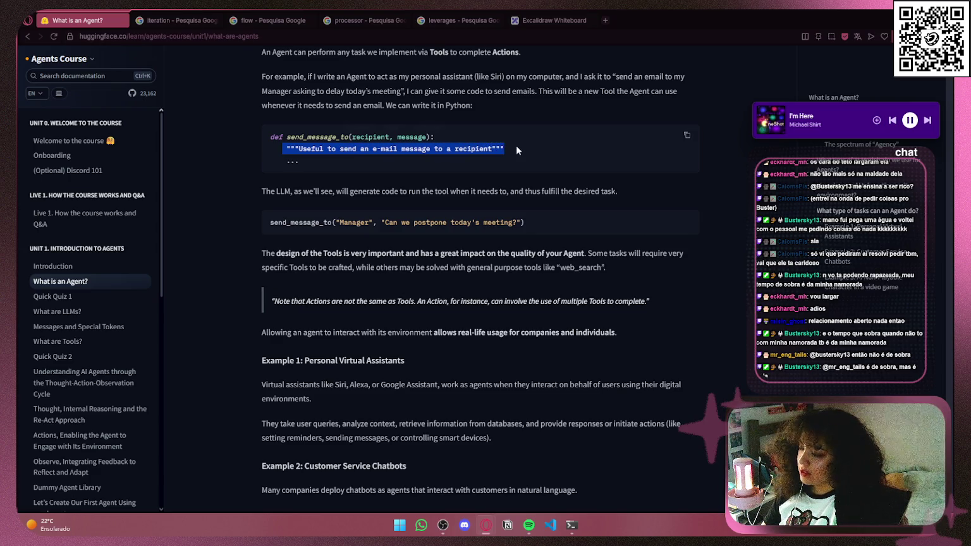
pyautogui.click(376, 179)
pyautogui.moveTo(266, 191); pyautogui.dragTo(620, 191)
pyautogui.click(631, 191)
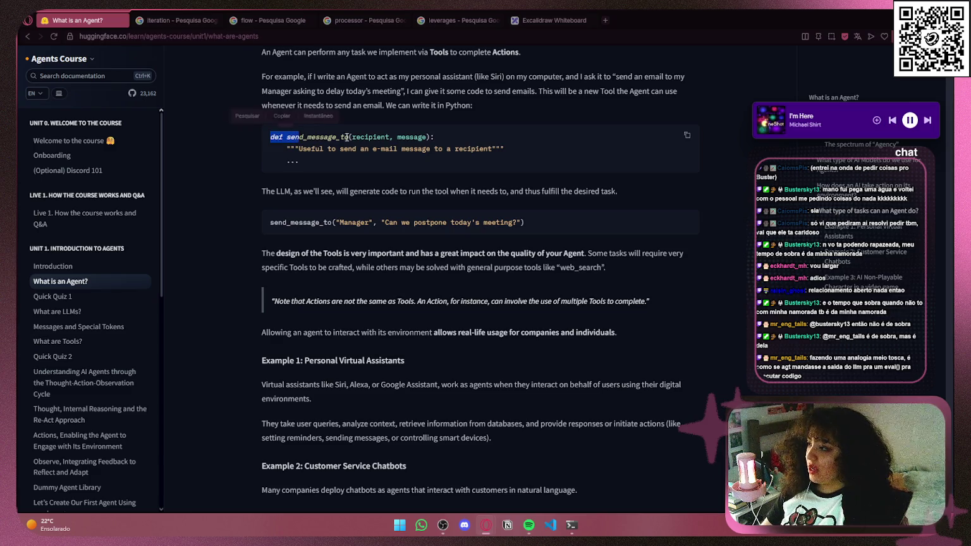
pyautogui.moveTo(295, 136); pyautogui.dragTo(348, 135)
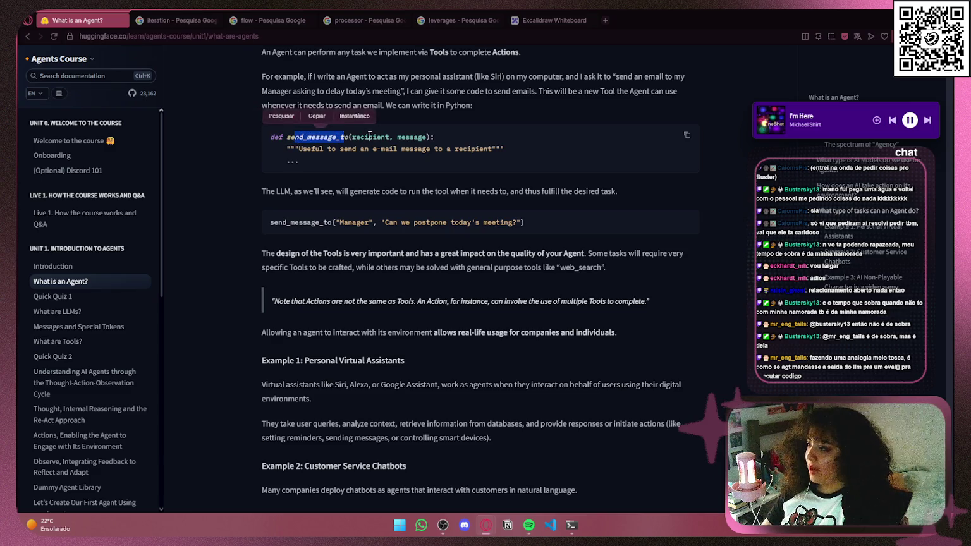
pyautogui.click(354, 136)
pyautogui.doubleClick(411, 137)
pyautogui.click(565, 138)
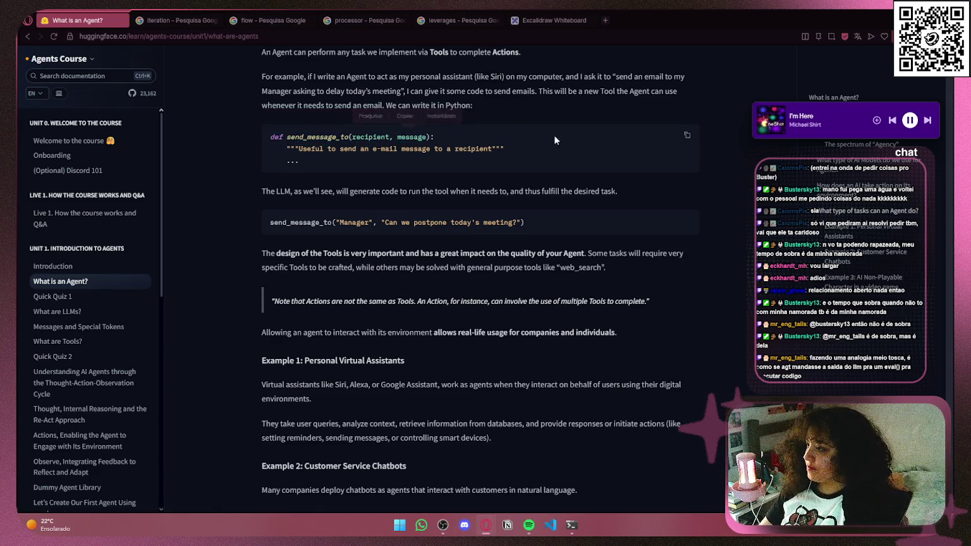
pyautogui.moveTo(272, 223); pyautogui.dragTo(568, 227)
pyautogui.click(646, 273)
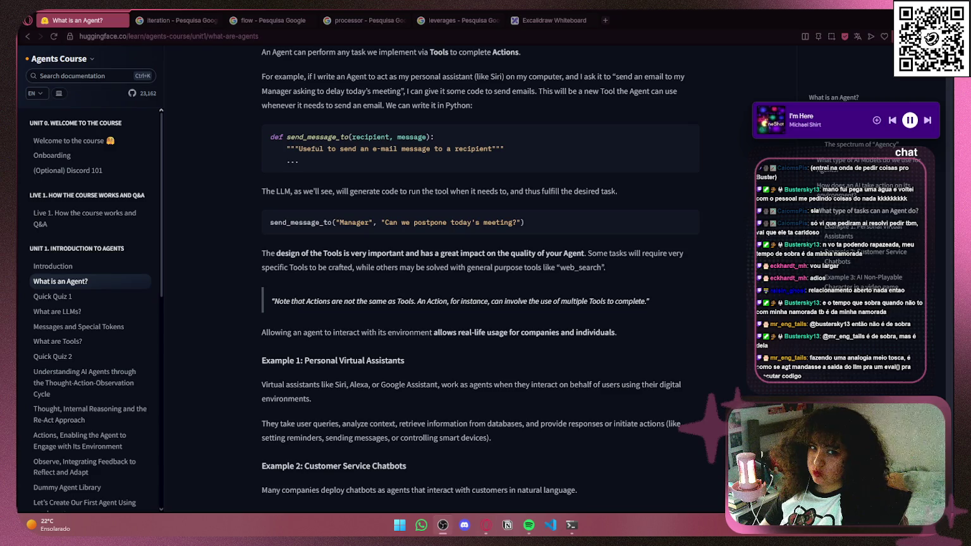
pyautogui.scroll(-1, 271, 218)
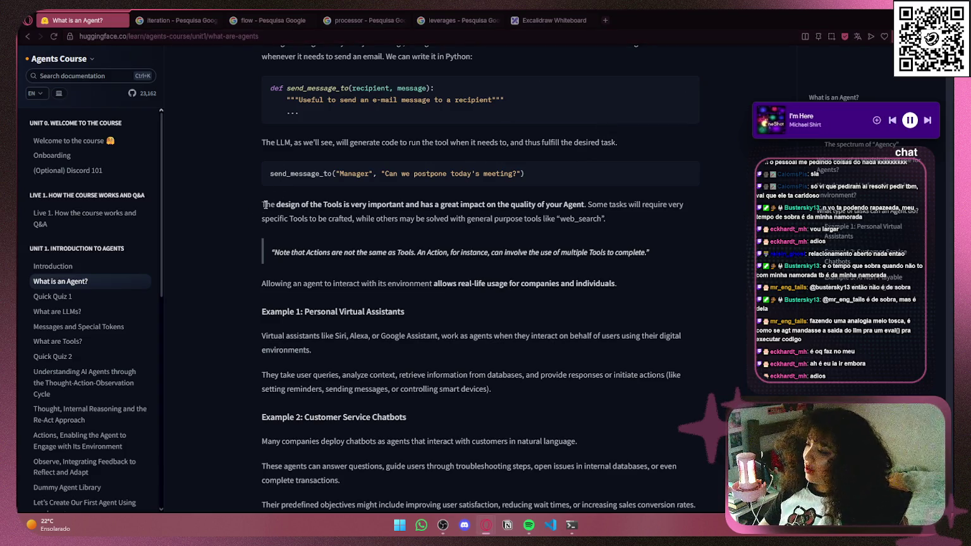
# - Highlight the sentences on designing Tools well and on specific versus general tools
pyautogui.moveTo(264, 204); pyautogui.dragTo(584, 203)
pyautogui.click(591, 204)
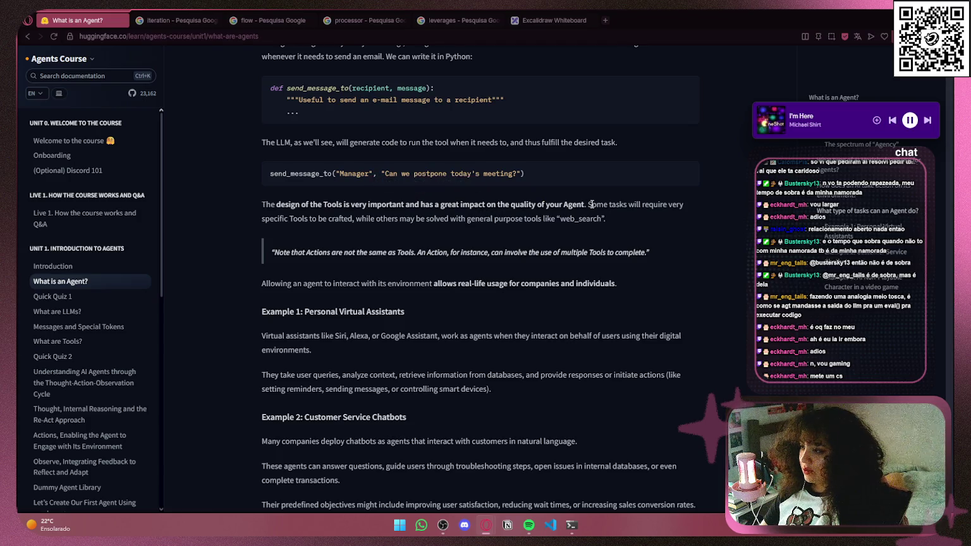
pyautogui.moveTo(588, 204)
pyautogui.mouseDown()
pyautogui.moveTo(688, 202)
pyautogui.moveTo(391, 204)
pyautogui.moveTo(287, 226)
pyautogui.moveTo(613, 215)
pyautogui.mouseUp()
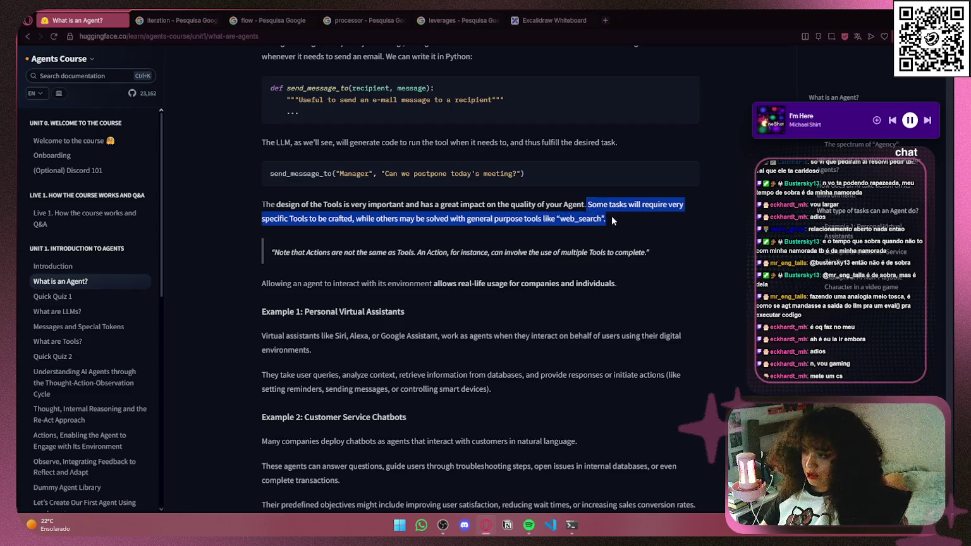
# - Extend the highlight through web_search, then scroll on to Example 3: AI Non-Playable Character
pyautogui.click(272, 206)
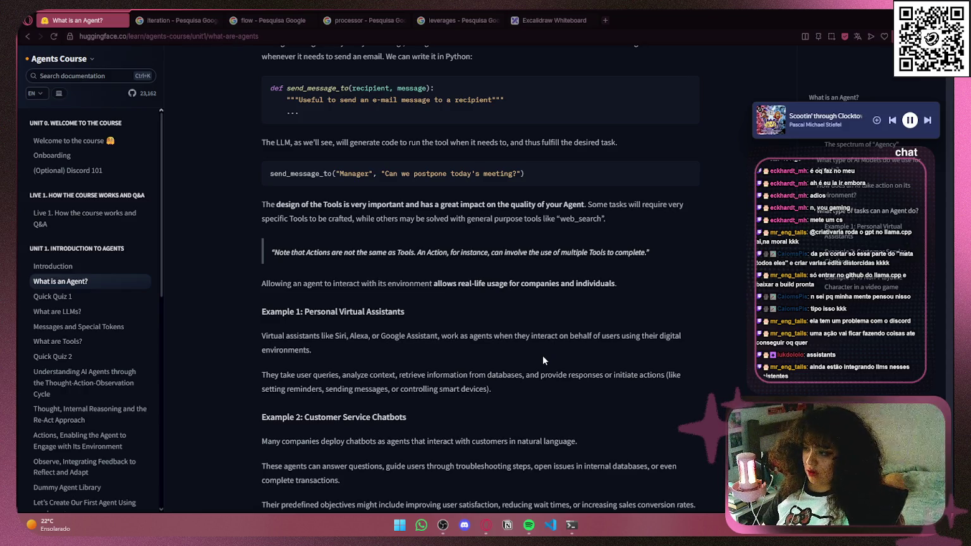
pyautogui.scroll(-3, 543, 355)
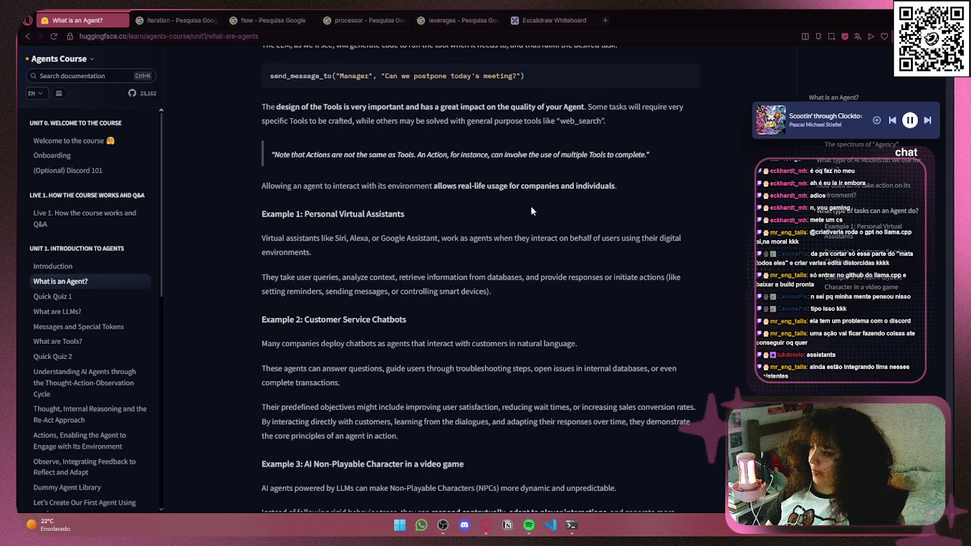
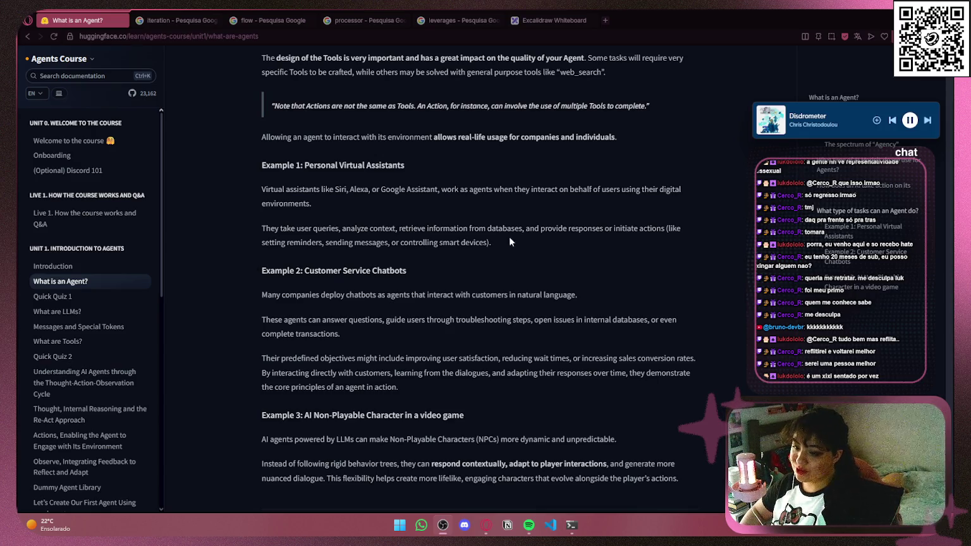
# - Read the Customer Service Chatbots and Example 3 headings, highlighting each while reading
pyautogui.moveTo(314, 270); pyautogui.dragTo(503, 265)
pyautogui.click(512, 257)
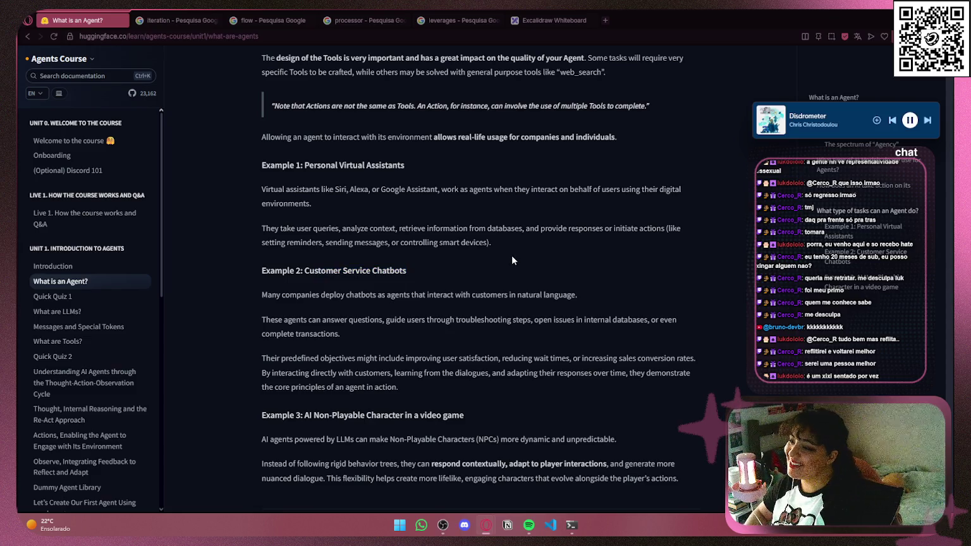
pyautogui.scroll(-2, 512, 257)
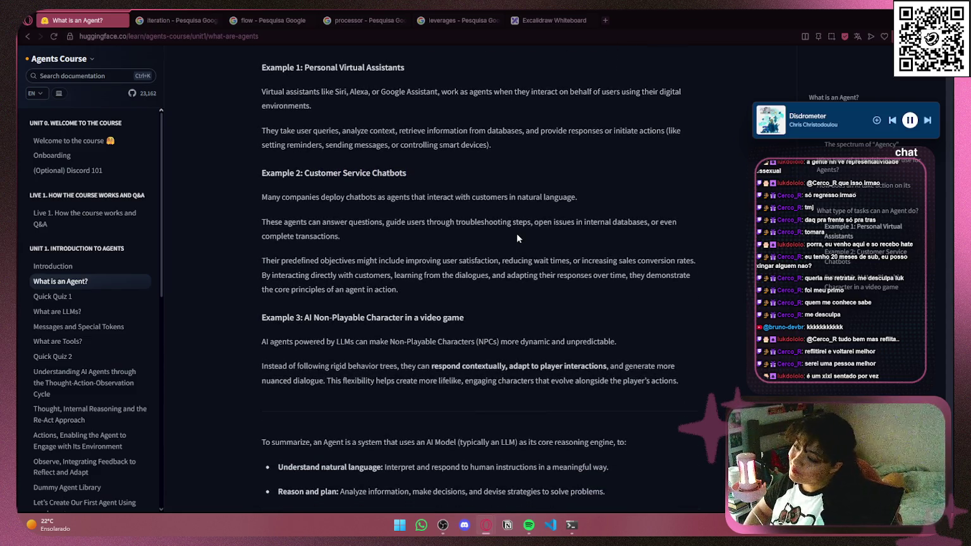
pyautogui.scroll(-1, 313, 275)
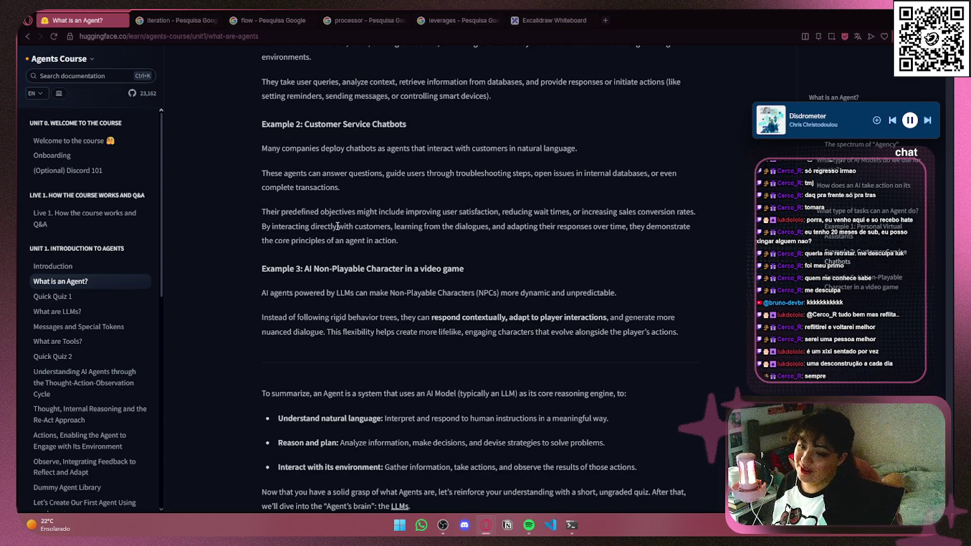
pyautogui.scroll(-1, 337, 226)
pyautogui.moveTo(264, 219); pyautogui.dragTo(498, 222)
pyautogui.click(499, 222)
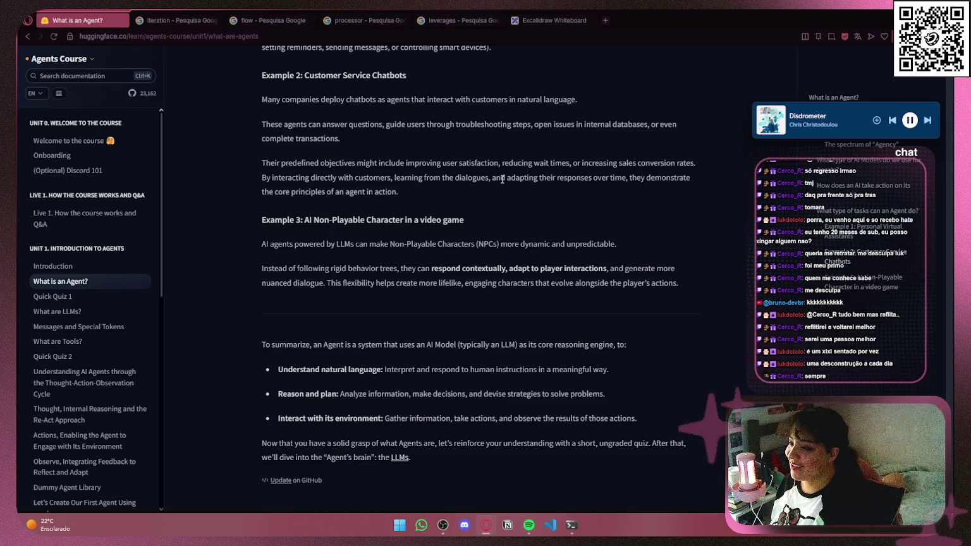
# - Skim the Example 3 and Non-Playable Character sections, highlighting their headings
pyautogui.scroll(-2, 487, 304)
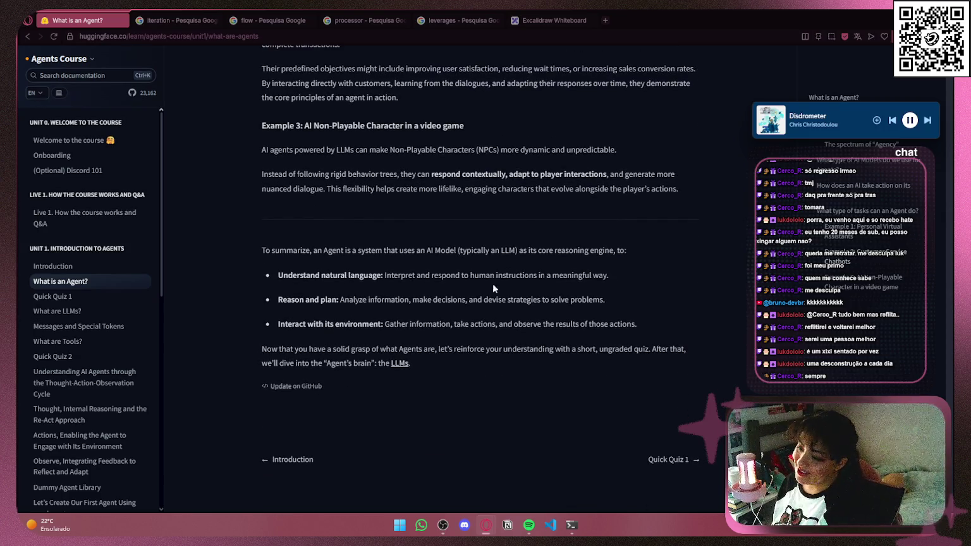
pyautogui.scroll(1, 681, 196)
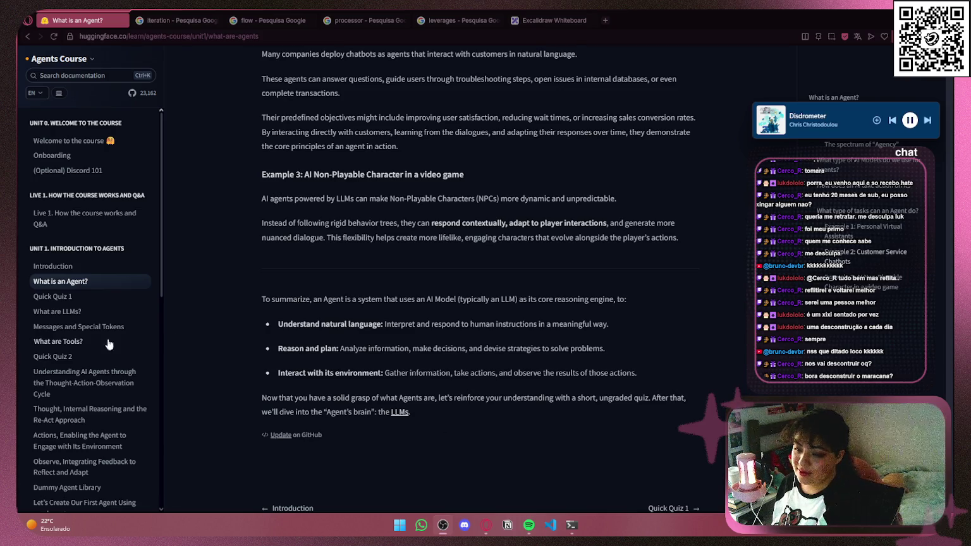
pyautogui.scroll(2, 506, 404)
pyautogui.scroll(-2, 528, 378)
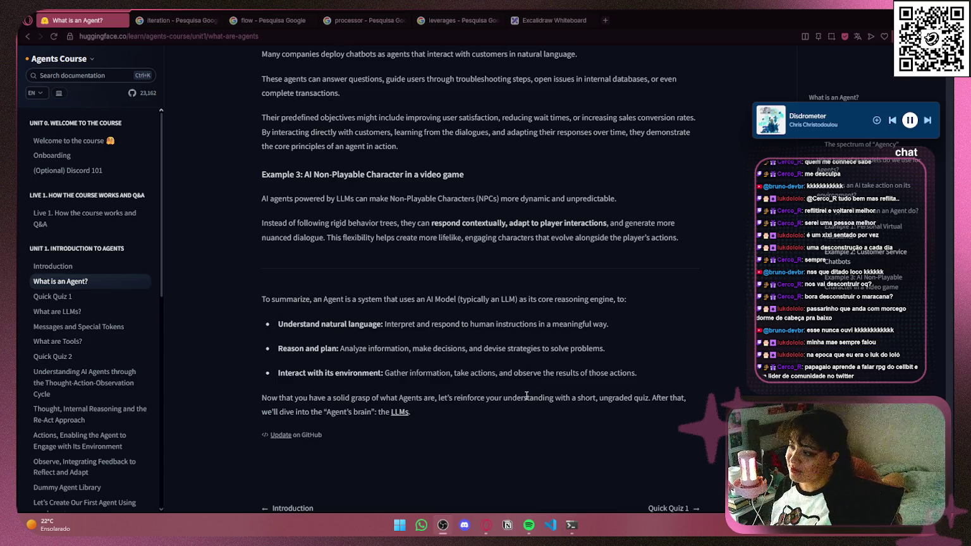
pyautogui.moveTo(275, 177); pyautogui.dragTo(314, 180)
pyautogui.click(365, 179)
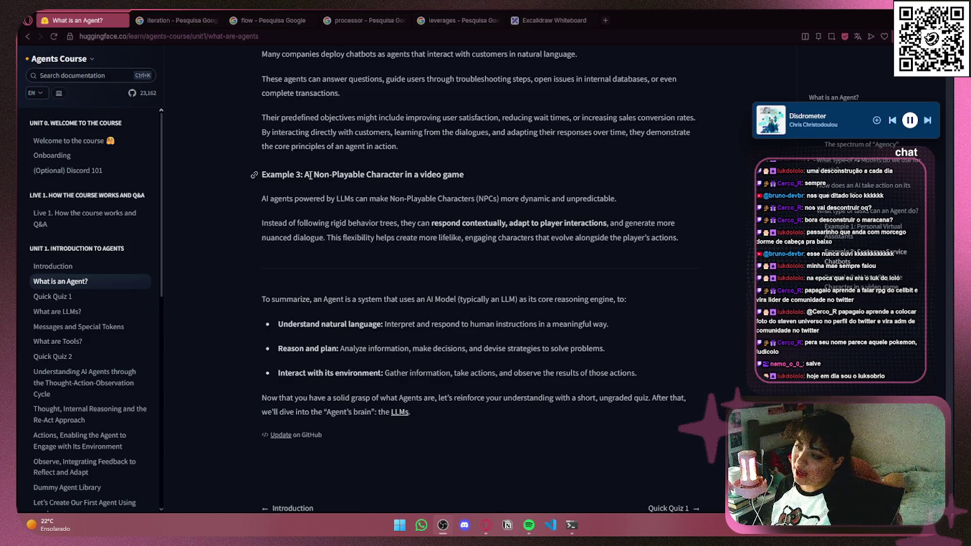
pyautogui.moveTo(312, 175); pyautogui.dragTo(468, 172)
pyautogui.click(501, 172)
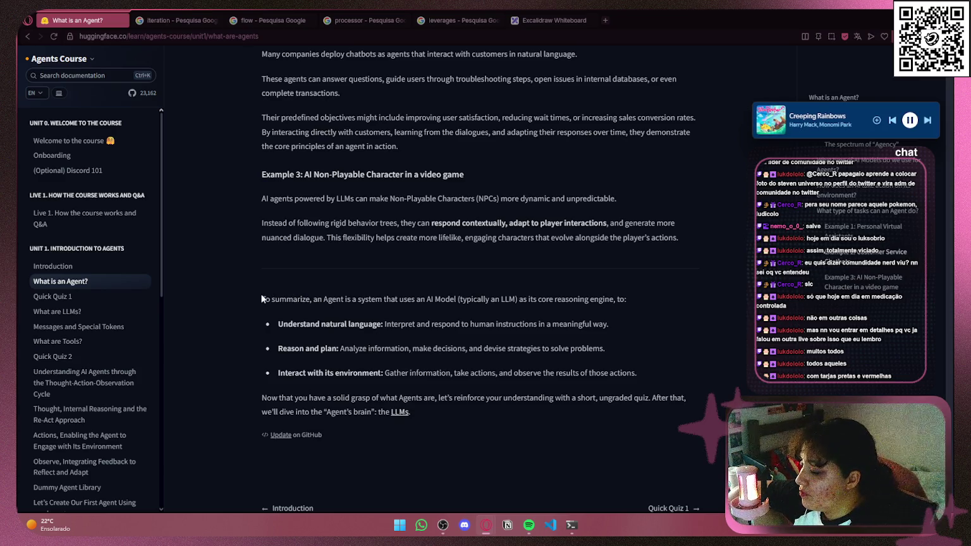
# - Highlight the summary points: understand natural language, reason and plan, interact with its environment
pyautogui.moveTo(266, 299); pyautogui.dragTo(320, 300)
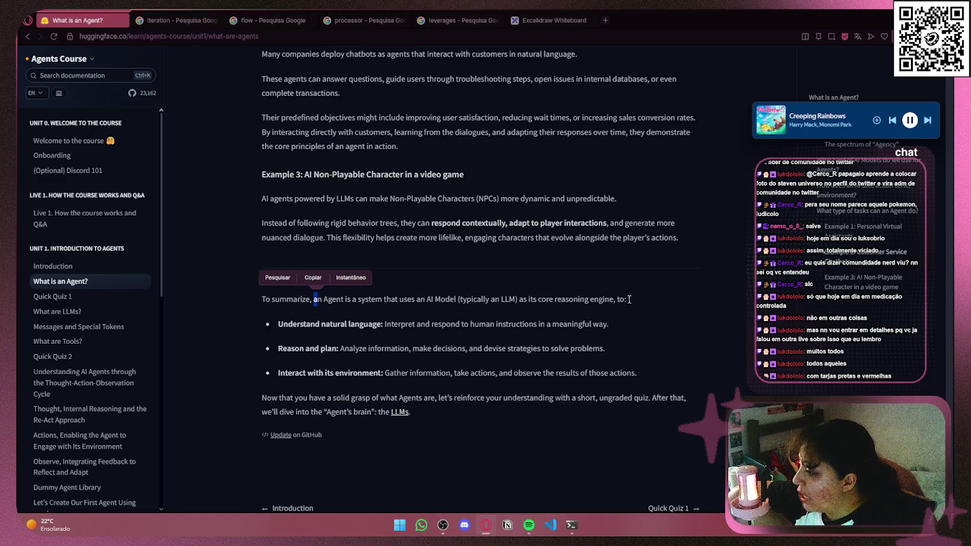
pyautogui.moveTo(284, 324)
pyautogui.mouseDown()
pyautogui.moveTo(611, 325)
pyautogui.moveTo(294, 328)
pyautogui.moveTo(301, 348)
pyautogui.moveTo(416, 349)
pyautogui.mouseUp()
pyautogui.moveTo(434, 348); pyautogui.dragTo(606, 350)
pyautogui.click(657, 352)
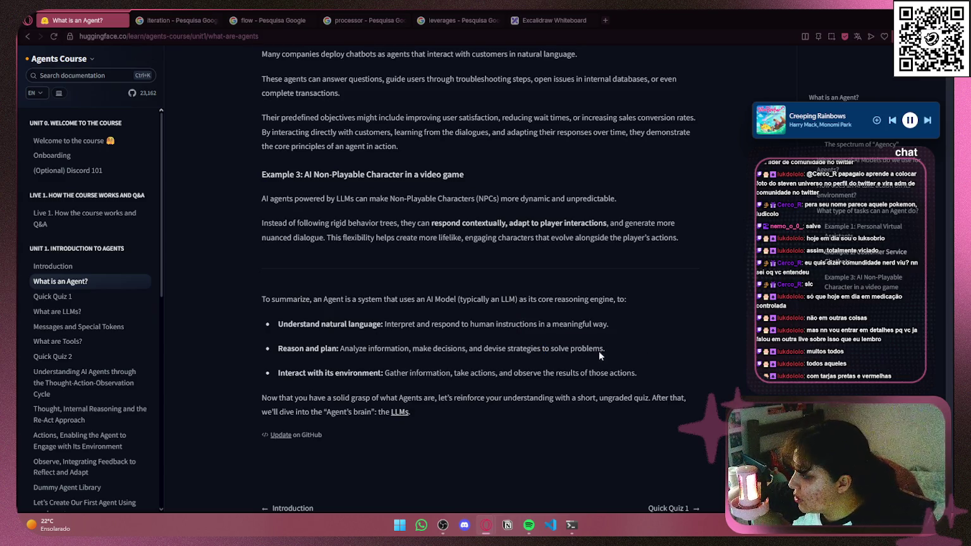
pyautogui.moveTo(283, 373); pyautogui.dragTo(672, 371)
pyautogui.click(672, 371)
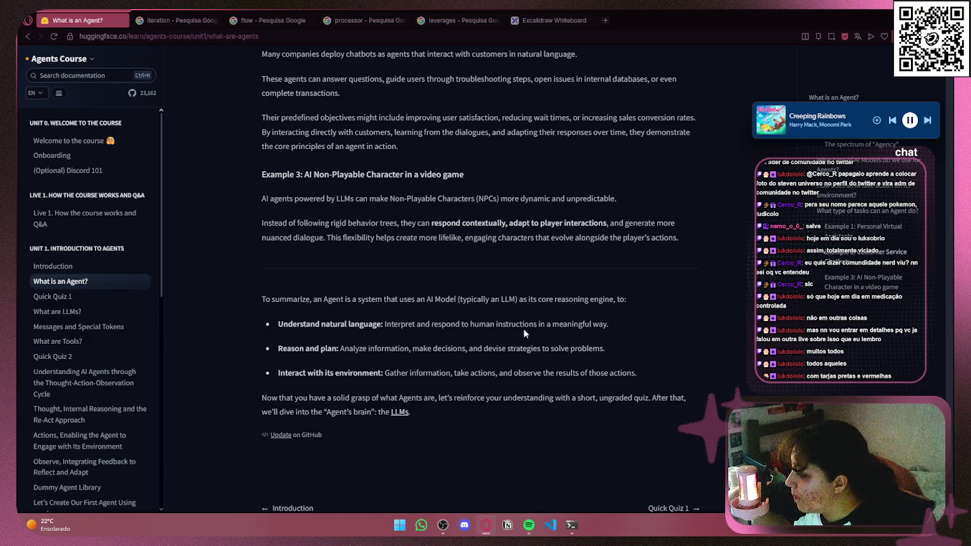
# - Re-read the Example 3 paragraphs by highlighting them
pyautogui.scroll(-1, 538, 285)
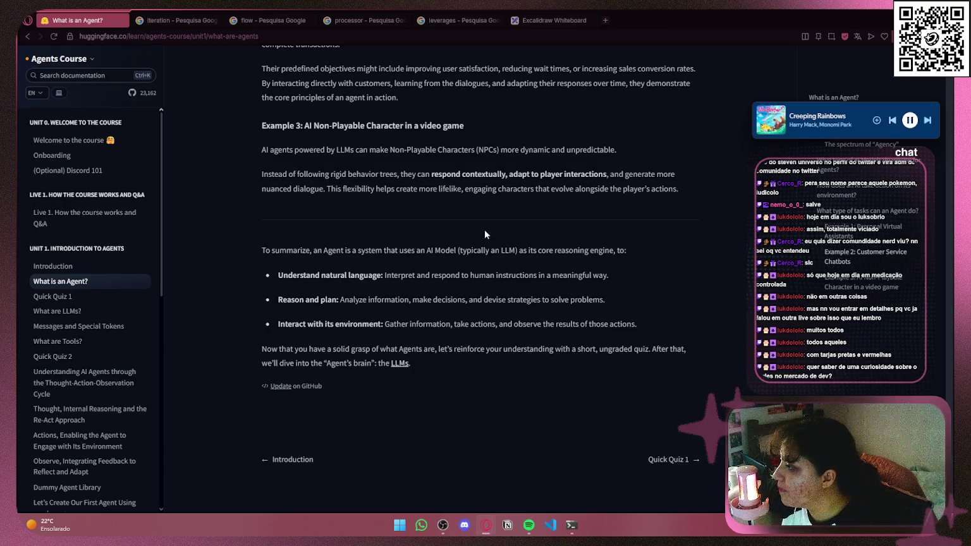
pyautogui.scroll(1, 484, 236)
pyautogui.moveTo(437, 175); pyautogui.dragTo(347, 174)
pyautogui.keyDown('shift'); pyautogui.click(678, 238); pyautogui.keyUp('shift')
pyautogui.click(314, 188)
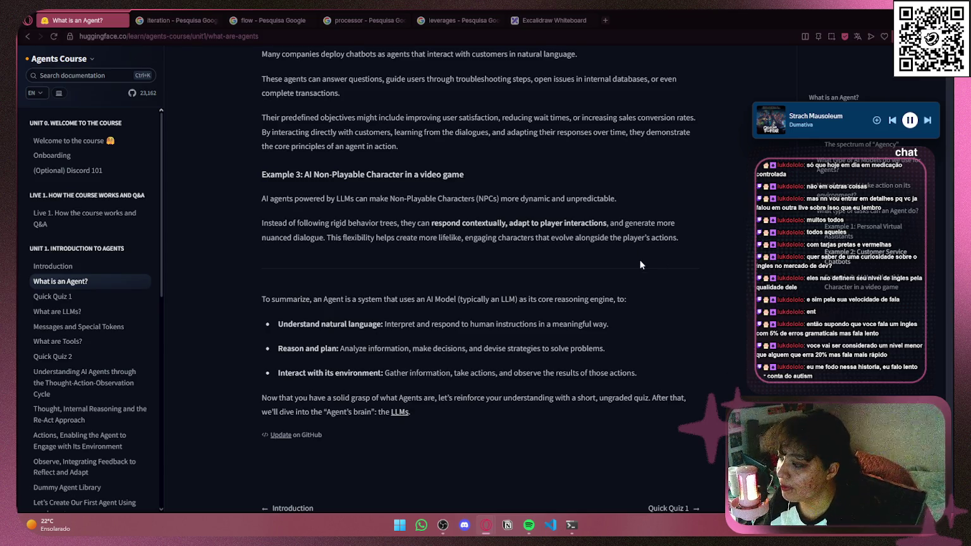
# - Go back up to 'The Big Picture: Alfred The Agent', then switch to the Excalidraw Whiteboard
pyautogui.scroll(-1, 640, 263)
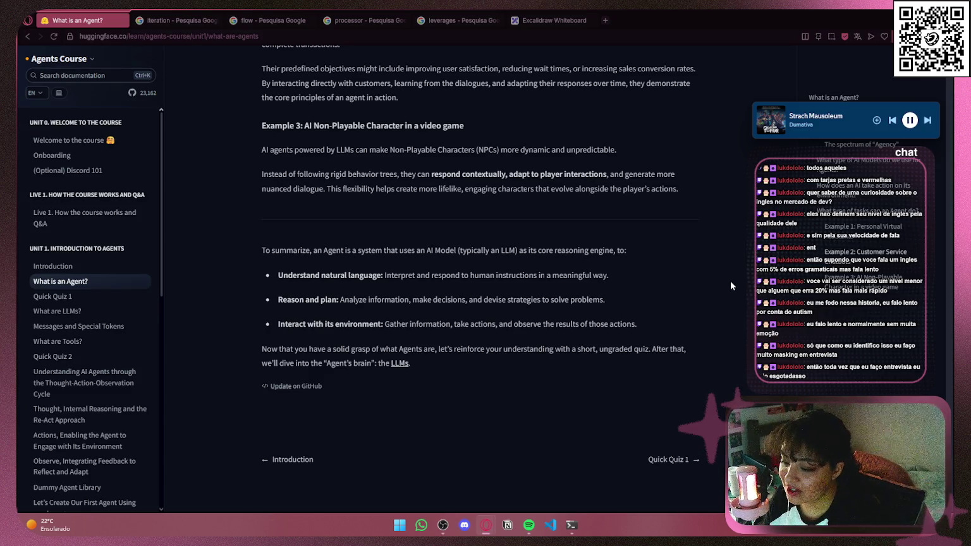
pyautogui.scroll(5, 677, 263)
pyautogui.scroll(-5, 670, 261)
pyautogui.scroll(20, 642, 433)
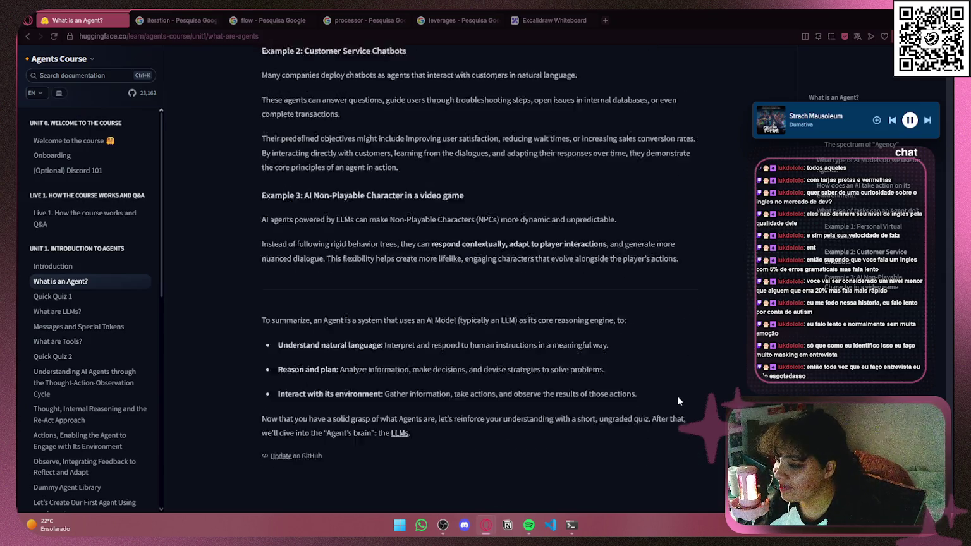
pyautogui.scroll(15, 669, 291)
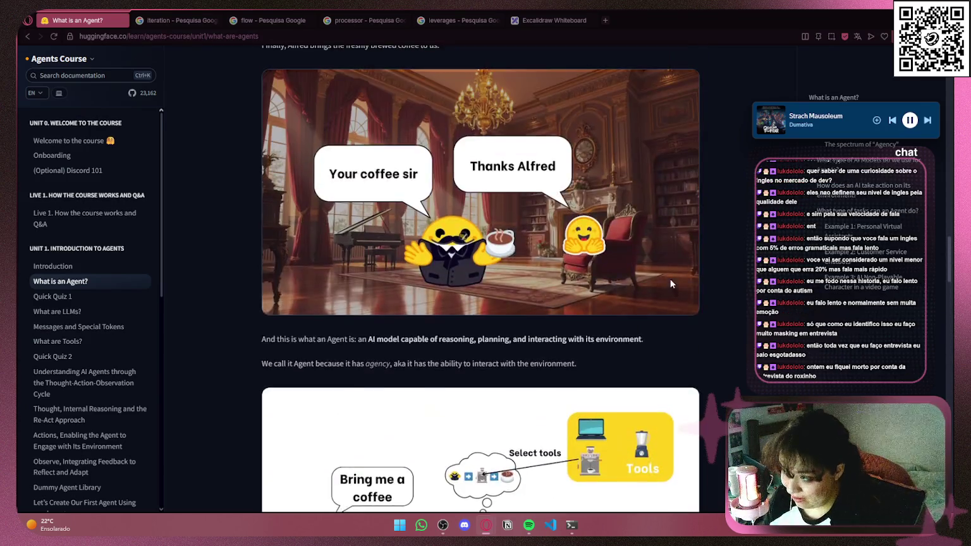
pyautogui.scroll(10, 721, 292)
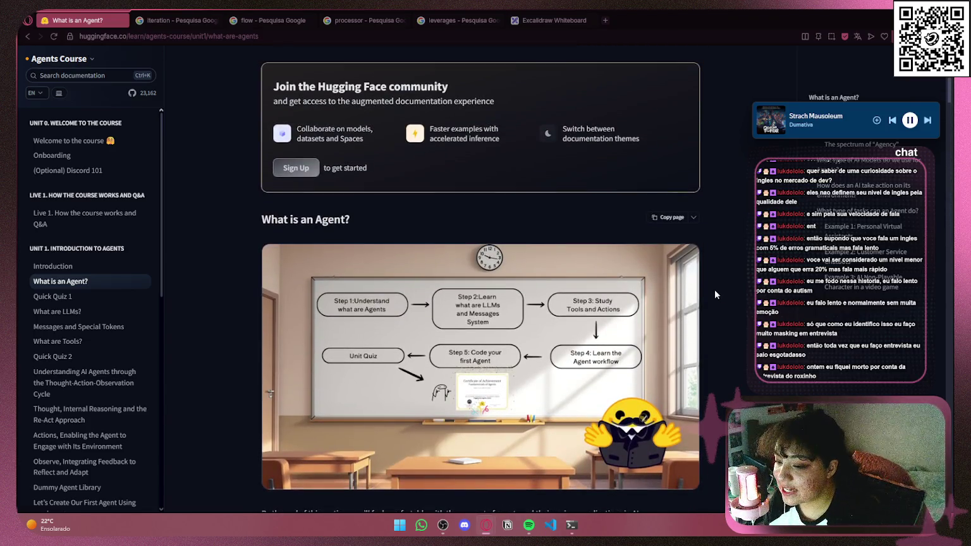
pyautogui.scroll(-3, 715, 292)
pyautogui.scroll(3, 716, 282)
pyautogui.scroll(1, 718, 266)
pyautogui.scroll(-3, 699, 256)
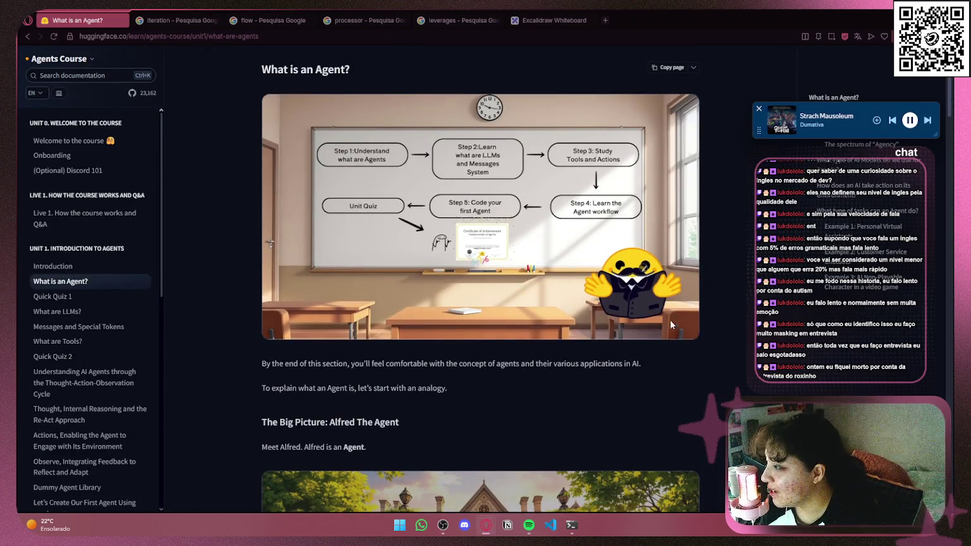
pyautogui.scroll(-2, 707, 396)
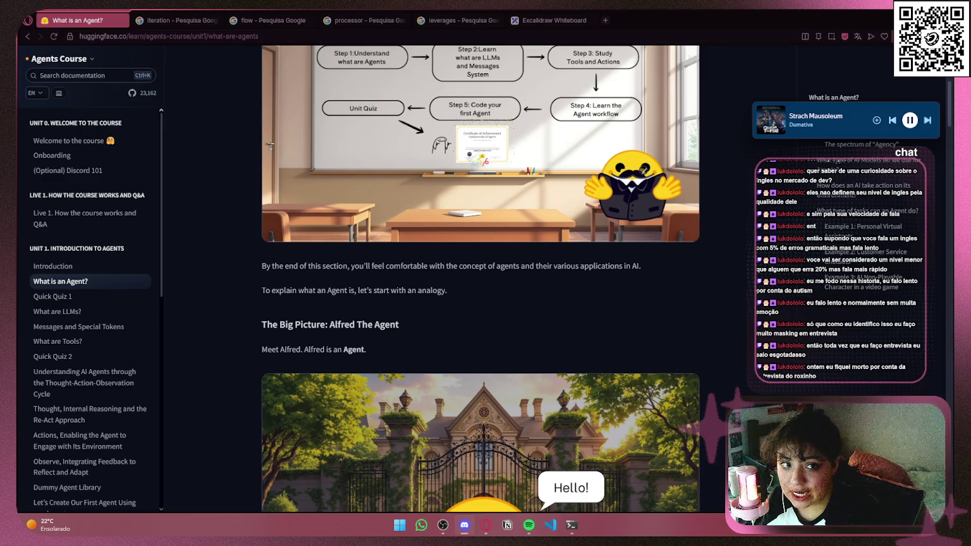
pyautogui.scroll(-3, 661, 312)
pyautogui.scroll(8, 660, 312)
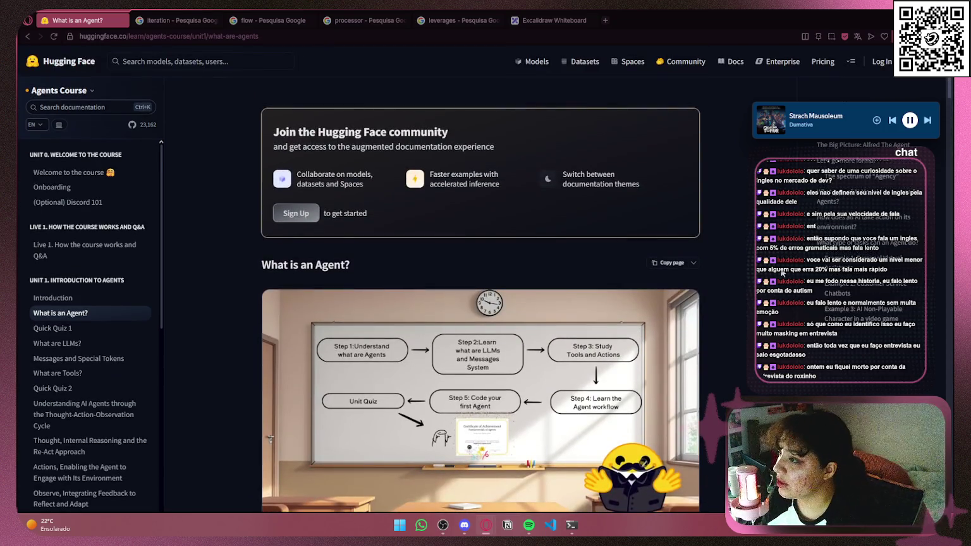
pyautogui.scroll(-3, 783, 274)
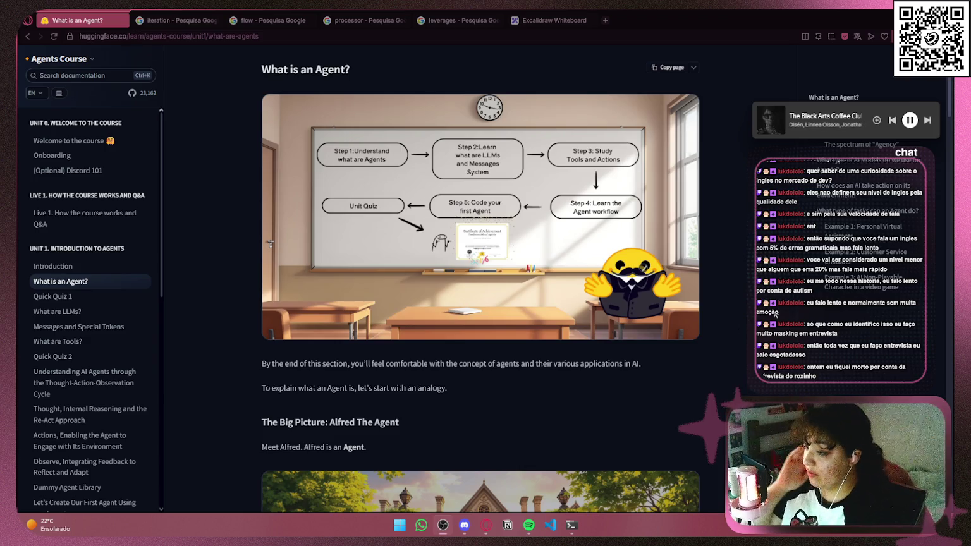
pyautogui.scroll(-3, 684, 251)
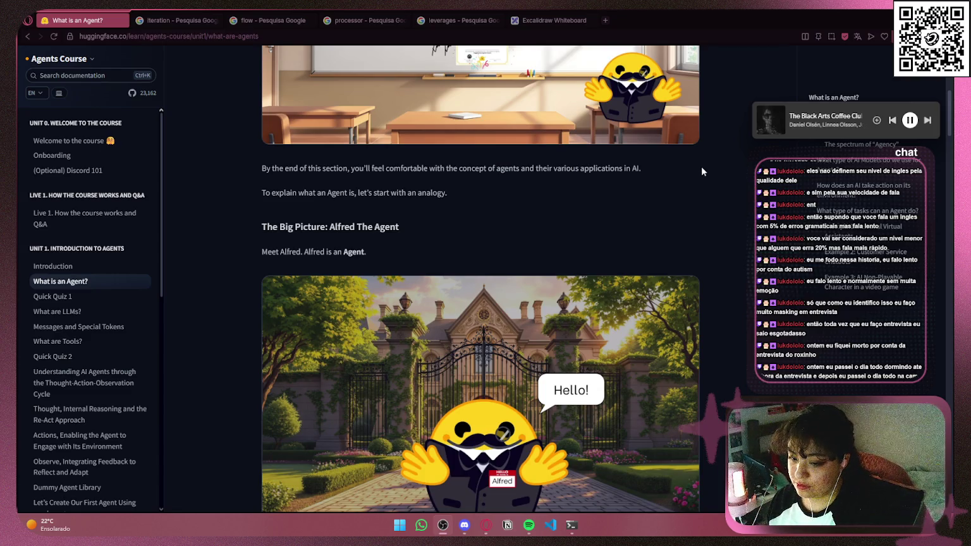
pyautogui.click(556, 21)
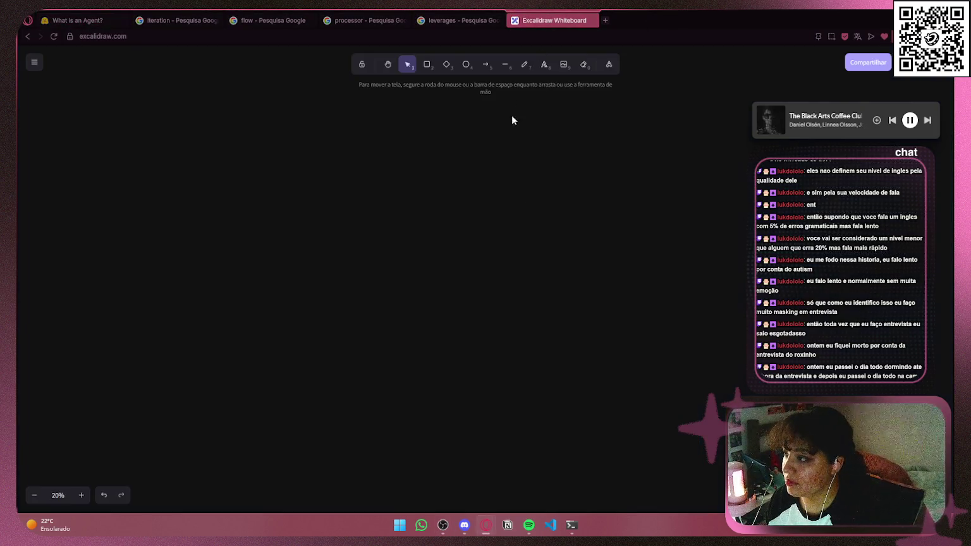
# - Return to the Excalidraw board and clear the current canvas selection
pyautogui.click(73, 19)
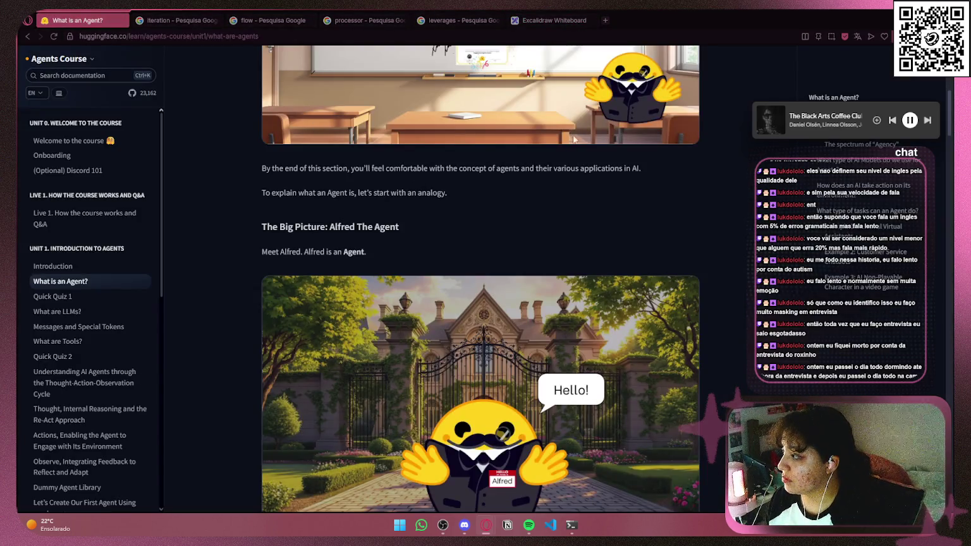
pyautogui.click(560, 20)
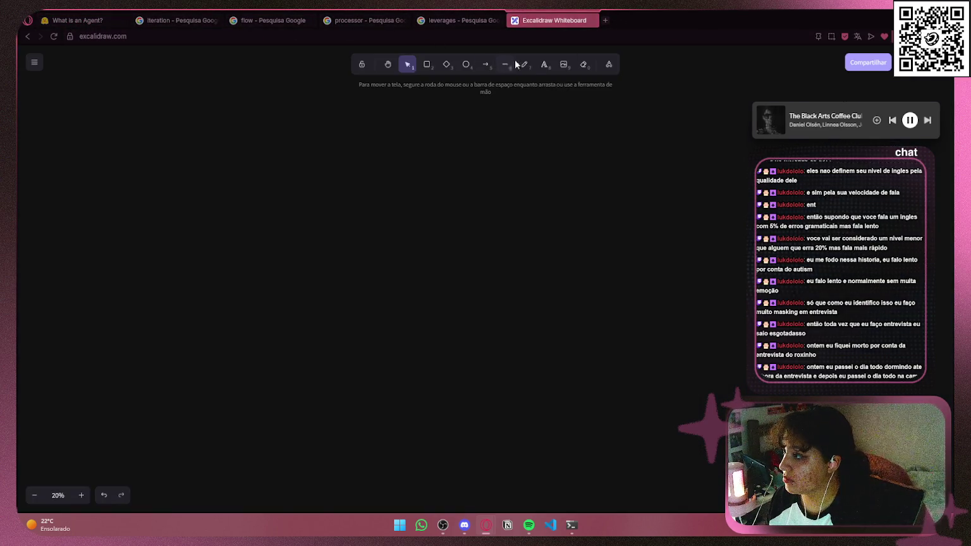
pyautogui.click(543, 65)
pyautogui.click(355, 212)
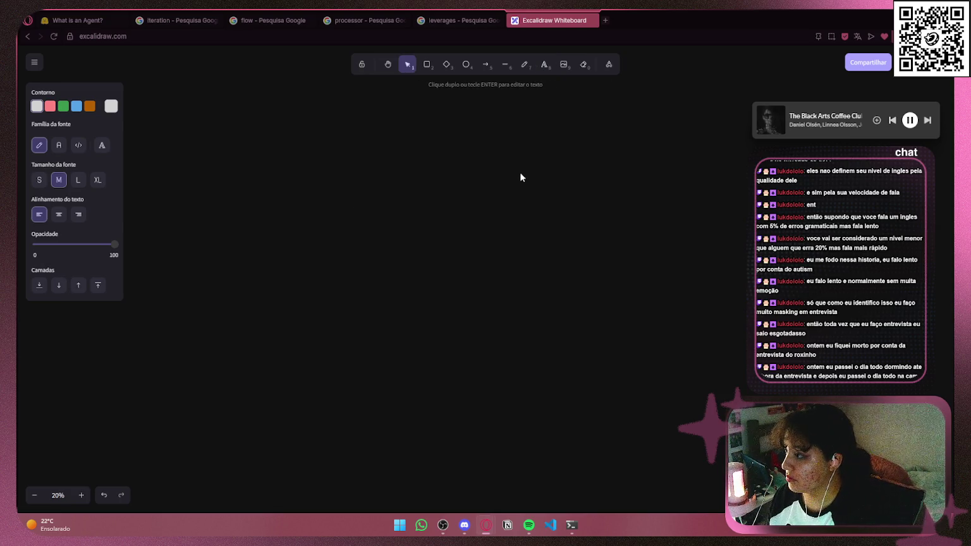
pyautogui.click(381, 208)
# - Replace the existing 'Adasd' text with 'Agente' and select the label
pyautogui.scroll(10, 341, 208)
pyautogui.doubleClick(359, 235)
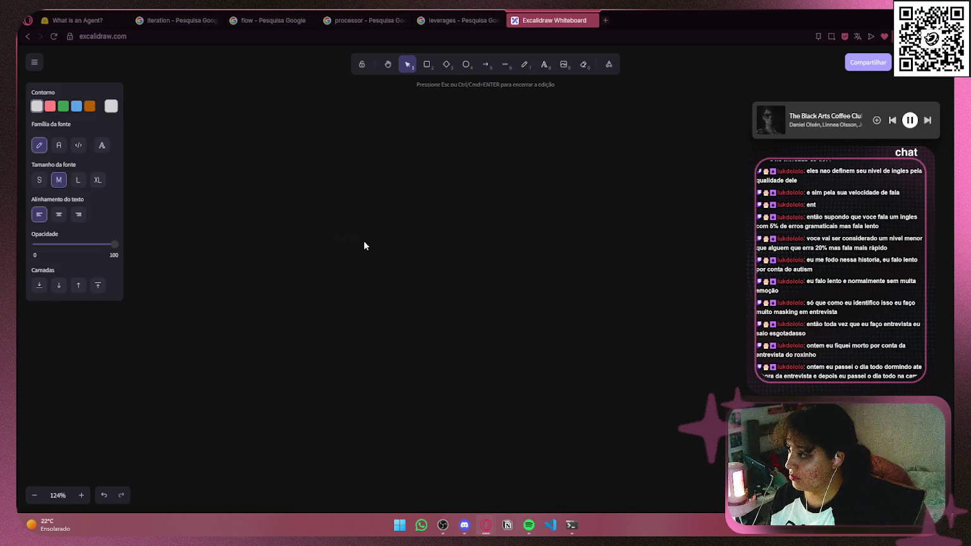
pyautogui.write('Agente')
pyautogui.click(574, 184)
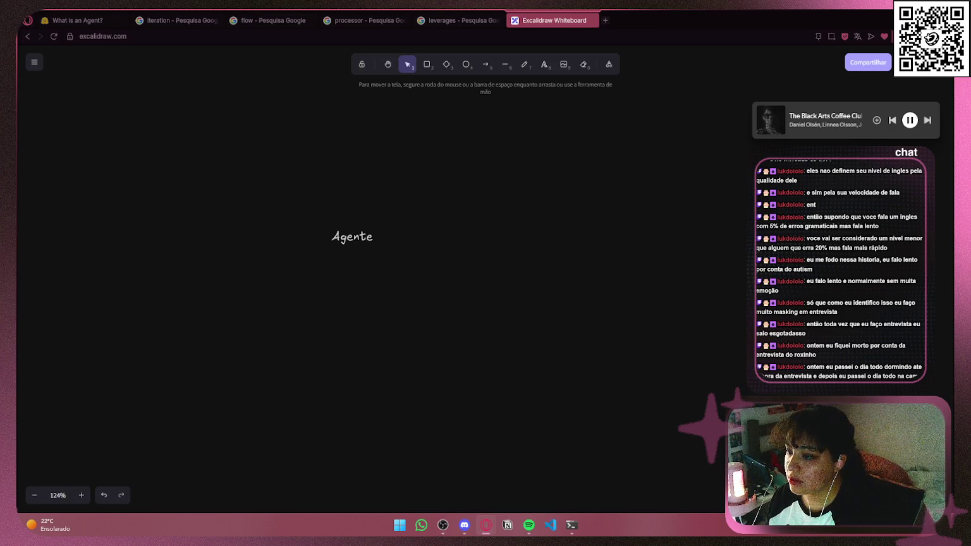
pyautogui.click(898, 36)
pyautogui.scroll(-5, 898, 283)
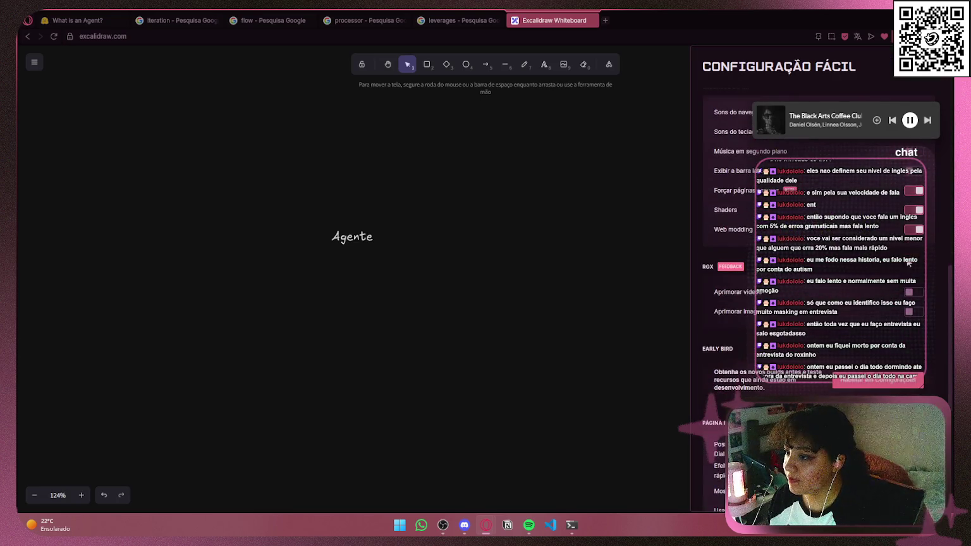
pyautogui.click(362, 236)
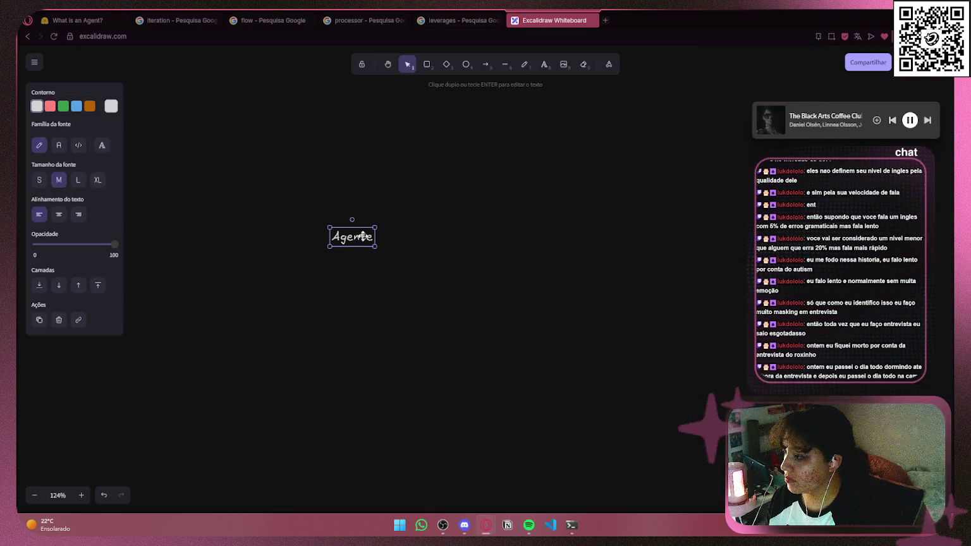
# - Make the Agente label extra-large and move it toward the board centre
pyautogui.doubleClick(363, 236)
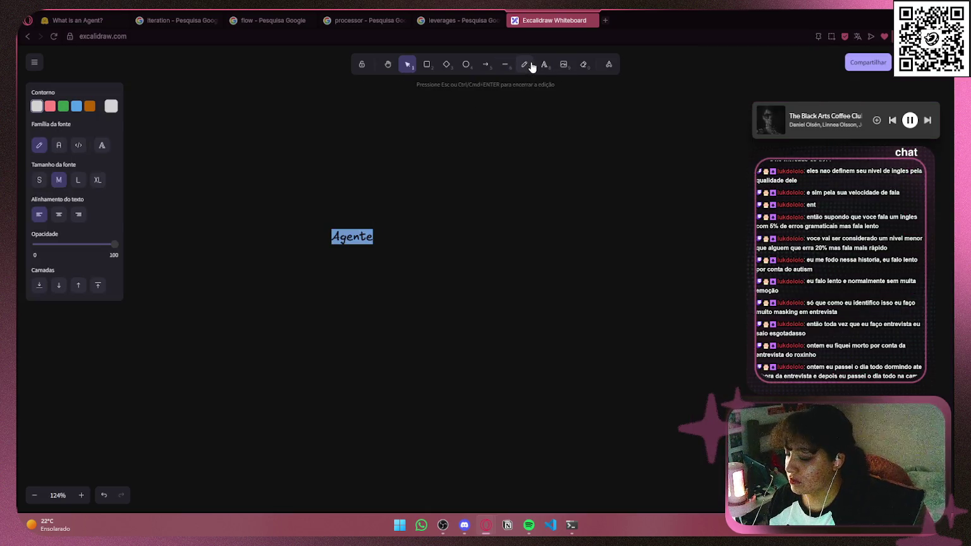
pyautogui.click(97, 180)
pyautogui.click(441, 219)
pyautogui.doubleClick(380, 234)
pyautogui.click(415, 235)
pyautogui.moveTo(402, 234); pyautogui.dragTo(485, 234)
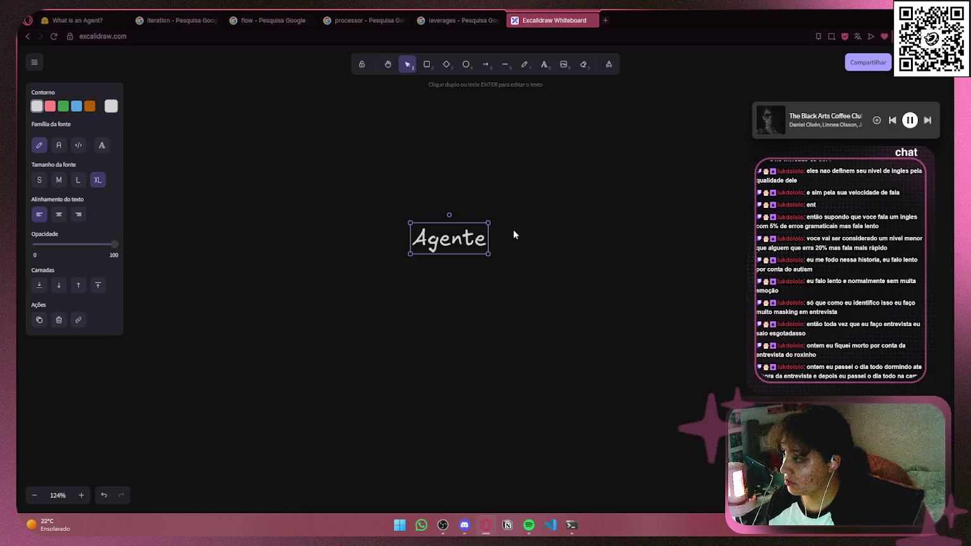
# - Switch the Agente label to the code font, briefly comparing it with the normal font
pyautogui.doubleClick(458, 244)
pyautogui.click(79, 145)
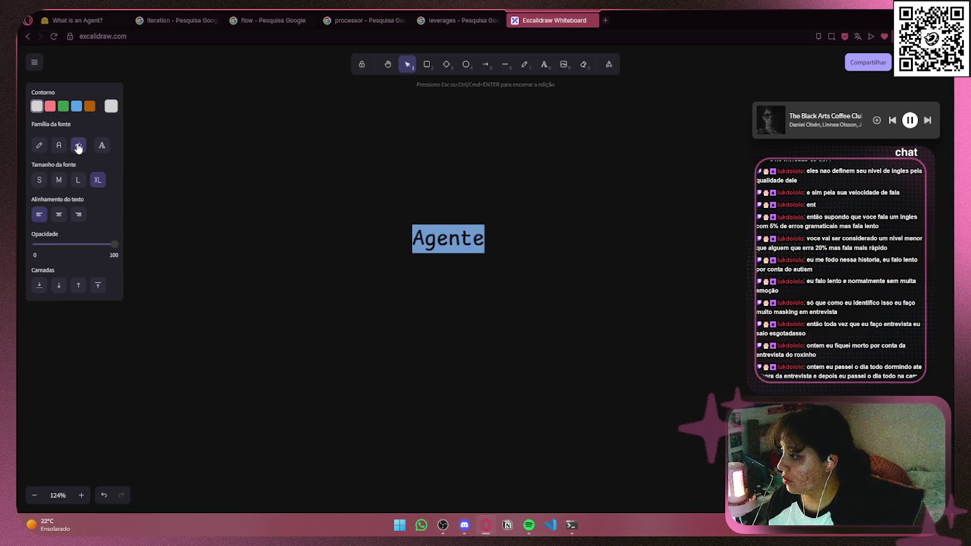
pyautogui.click(536, 144)
pyautogui.click(454, 239)
pyautogui.doubleClick(455, 239)
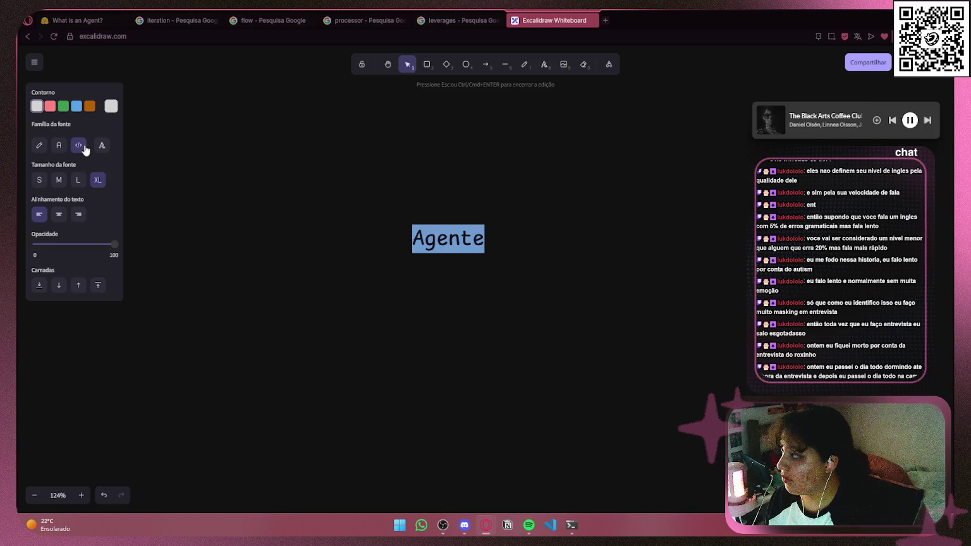
pyautogui.click(59, 145)
pyautogui.click(356, 159)
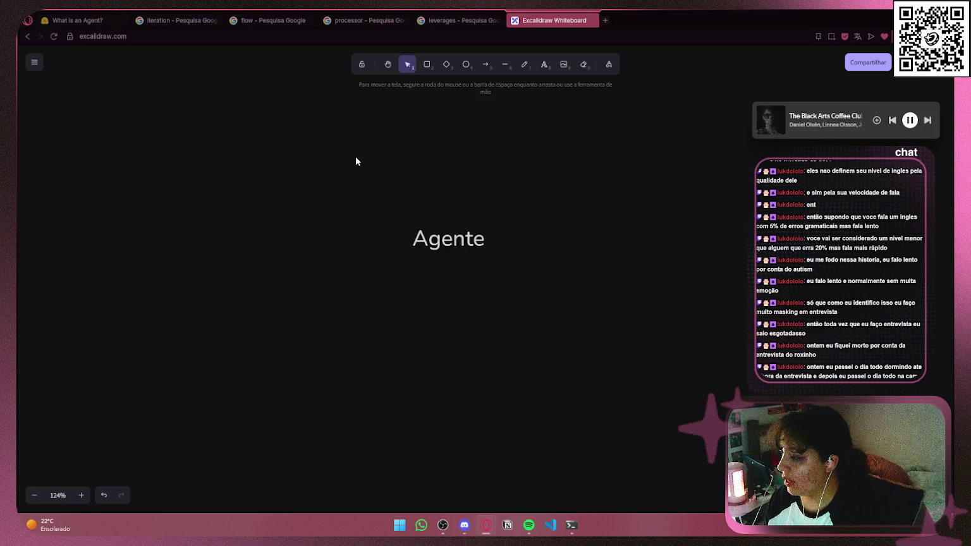
pyautogui.doubleClick(475, 237)
pyautogui.click(78, 145)
pyautogui.click(276, 296)
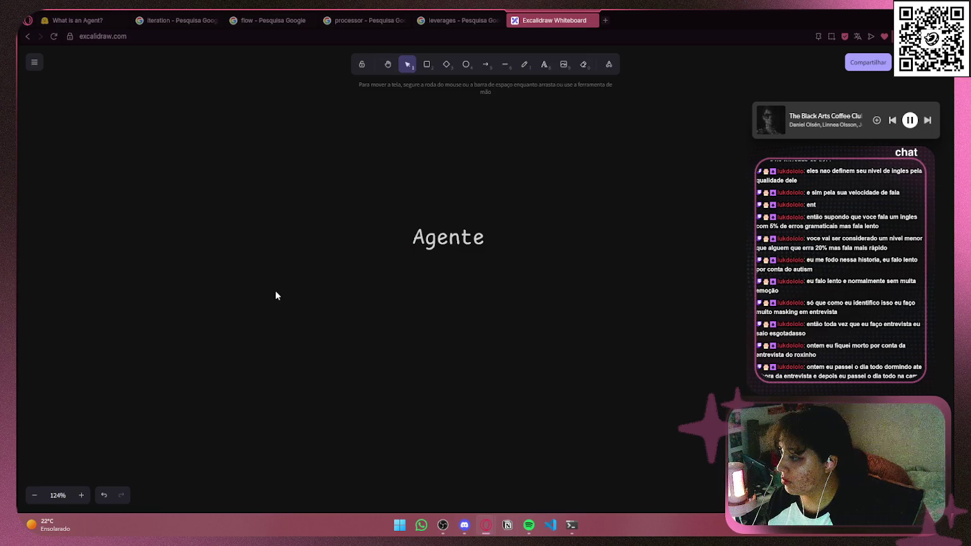
pyautogui.doubleClick(454, 238)
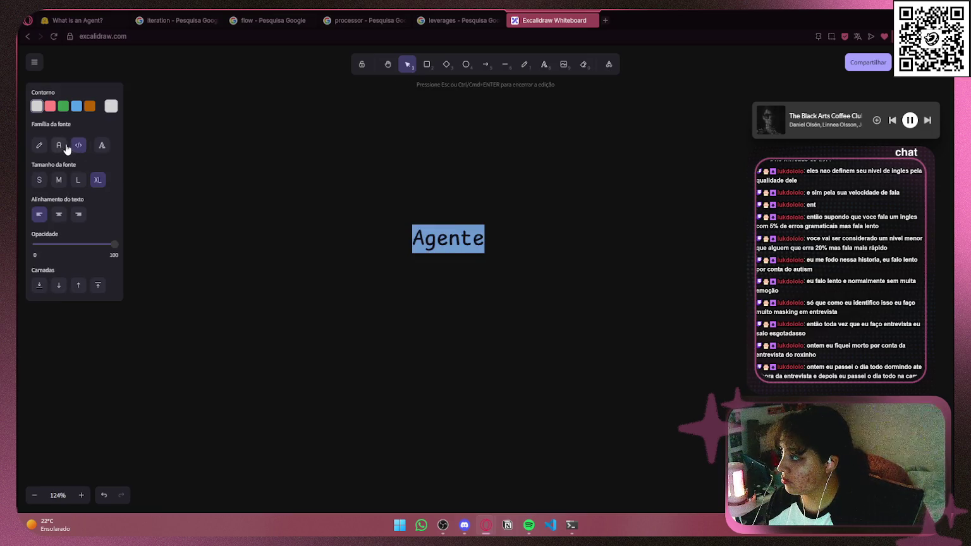
# - Try Nunito from the font list, settle on the Comic Shanns code font, and nudge the label right
pyautogui.click(101, 145)
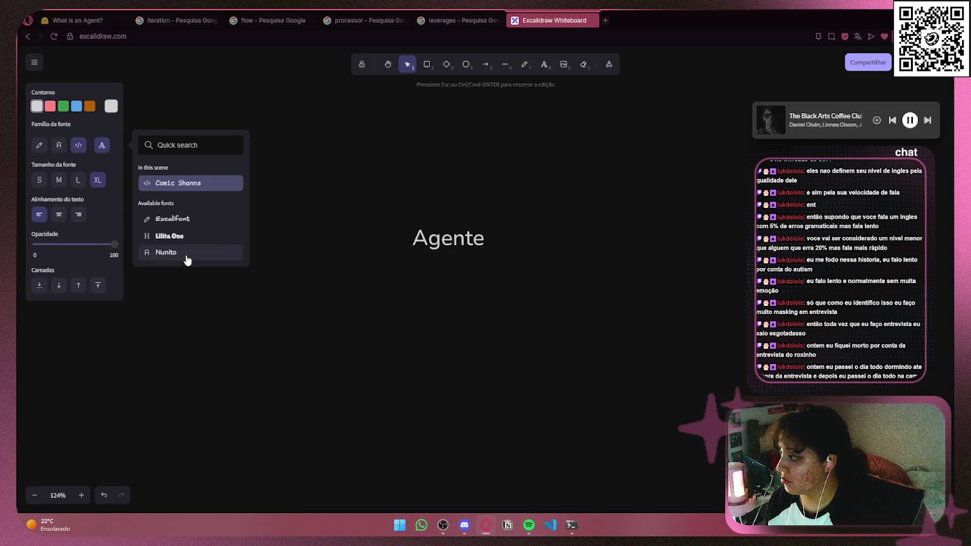
pyautogui.click(187, 253)
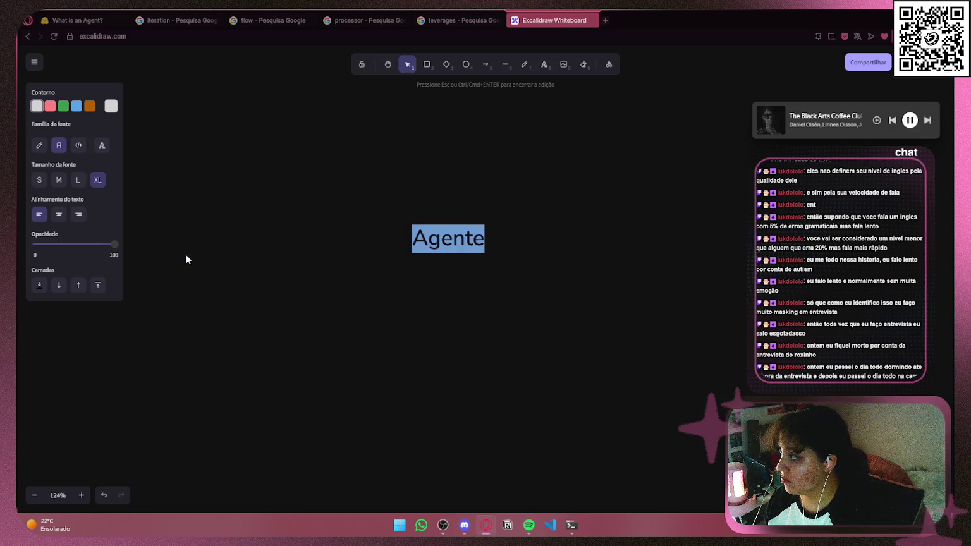
pyautogui.click(77, 145)
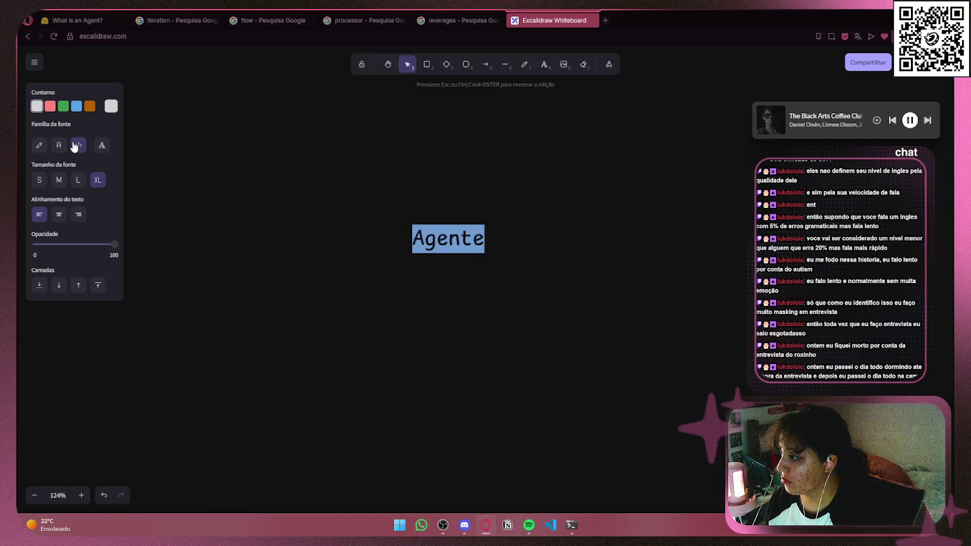
pyautogui.click(445, 178)
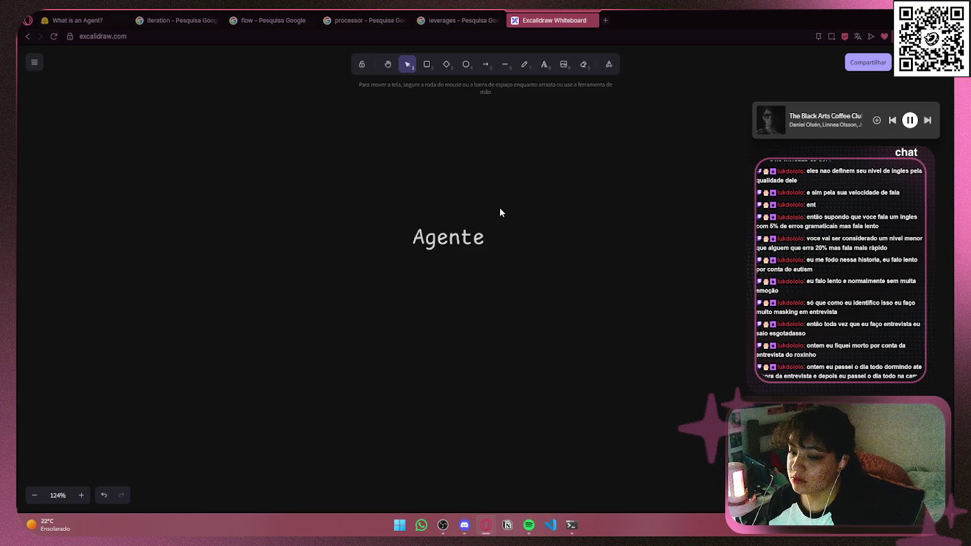
pyautogui.moveTo(461, 241); pyautogui.dragTo(476, 239)
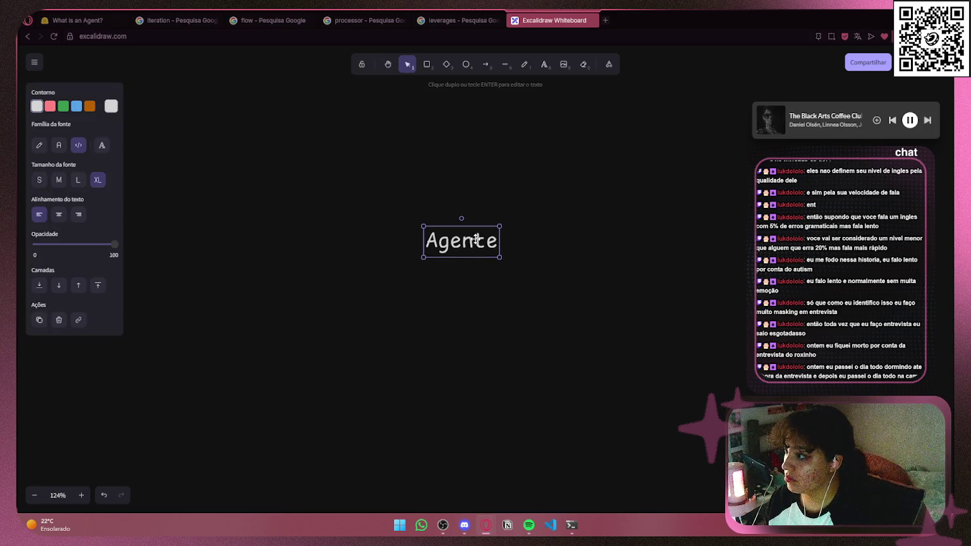
pyautogui.click(112, 105)
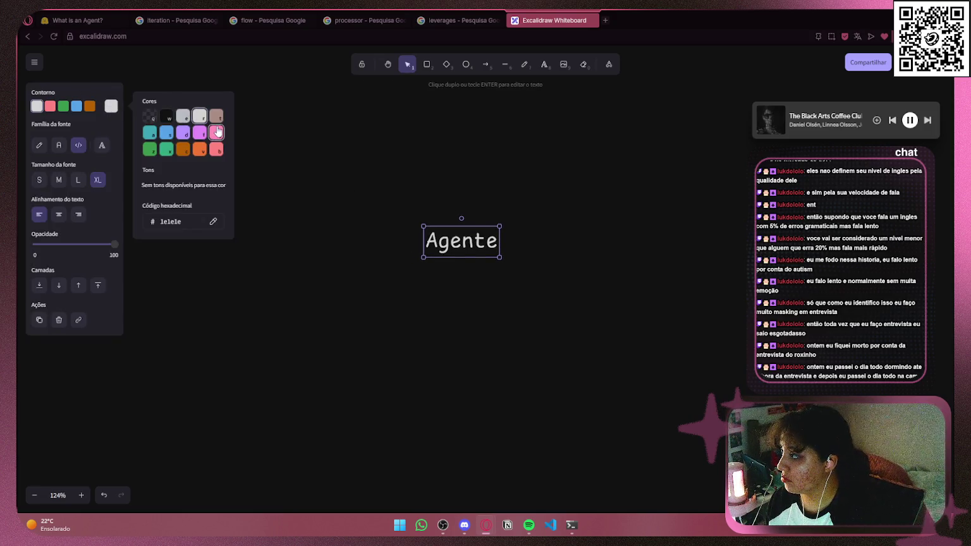
# - Colour the Agente label pink after trying teal and red
pyautogui.click(165, 149)
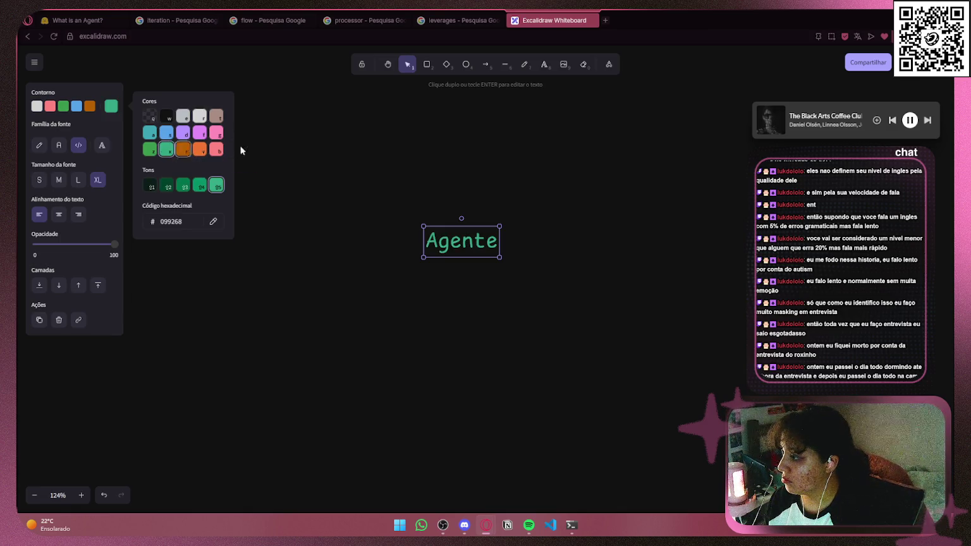
pyautogui.click(215, 133)
pyautogui.click(216, 149)
pyautogui.click(216, 132)
pyautogui.click(205, 134)
pyautogui.click(215, 135)
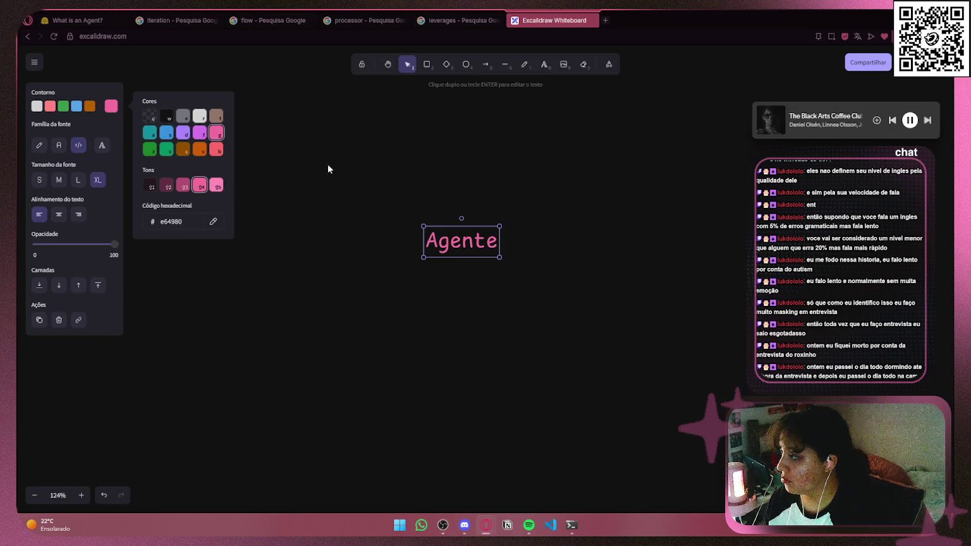
pyautogui.click(346, 160)
pyautogui.click(471, 241)
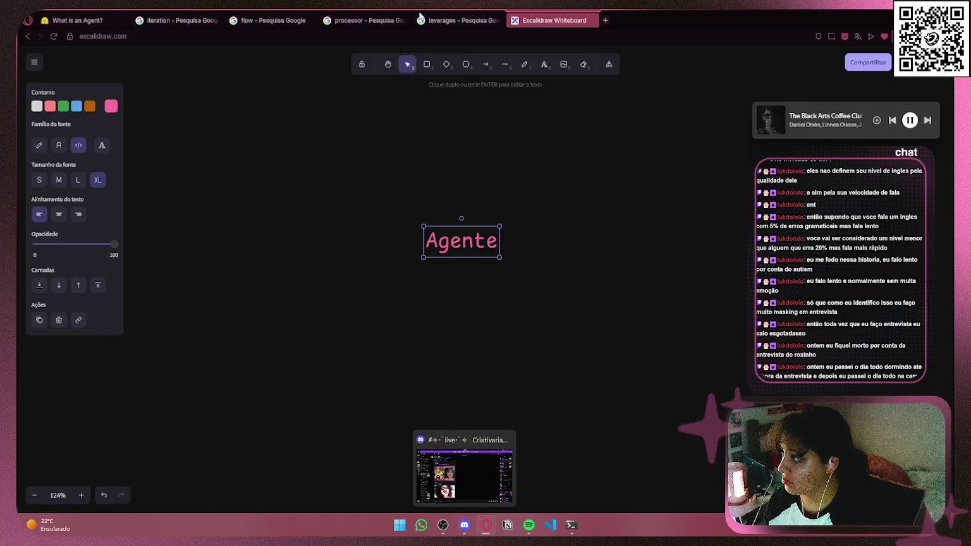
# - Close the 'What is an Agent?' browser tab
pyautogui.press('super')
pyautogui.press('super')
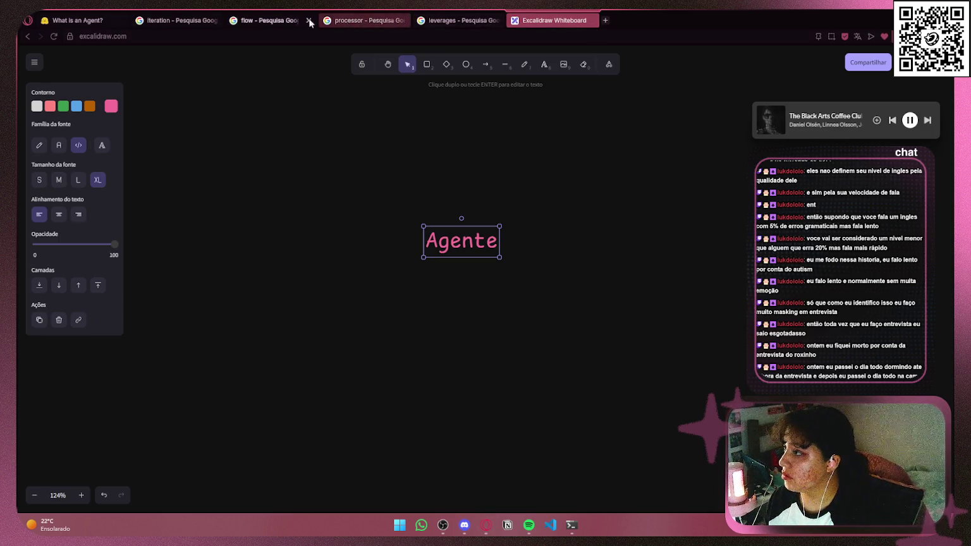
pyautogui.click(72, 20)
pyautogui.click(120, 20)
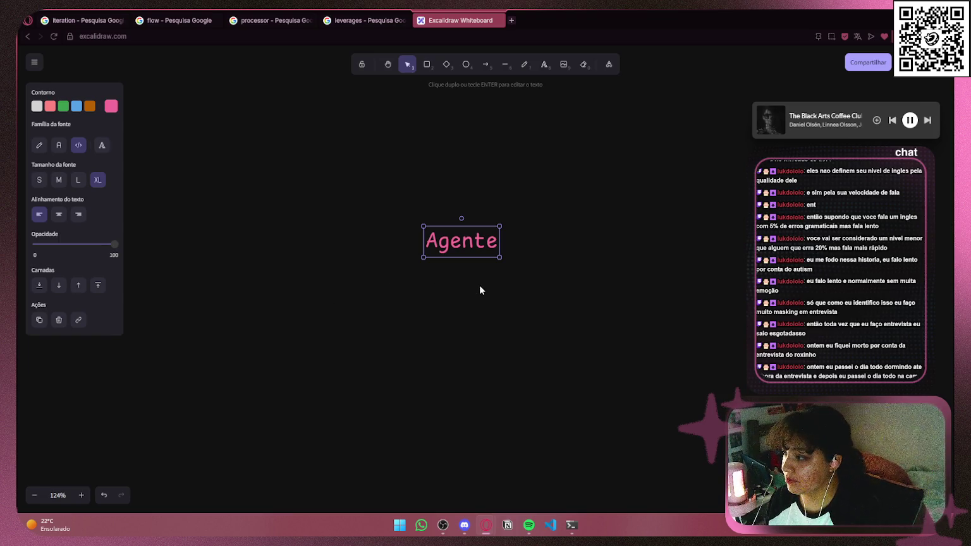
pyautogui.scroll(-5, 466, 246)
# - Copy Agente below as 'Exemplo:', colour it white, and move it down-left of the title
pyautogui.moveTo(466, 245)
pyautogui.mouseDown()
pyautogui.moveTo(443, 322)
pyautogui.moveTo(456, 304)
pyautogui.mouseUp()
pyautogui.doubleClick(456, 303)
pyautogui.press('BackSpace')
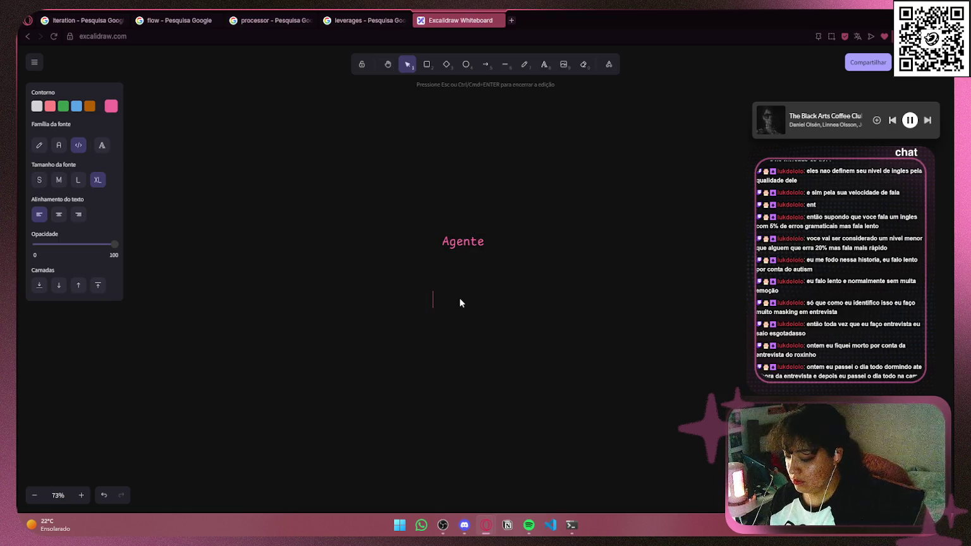
pyautogui.write('Exemplo:')
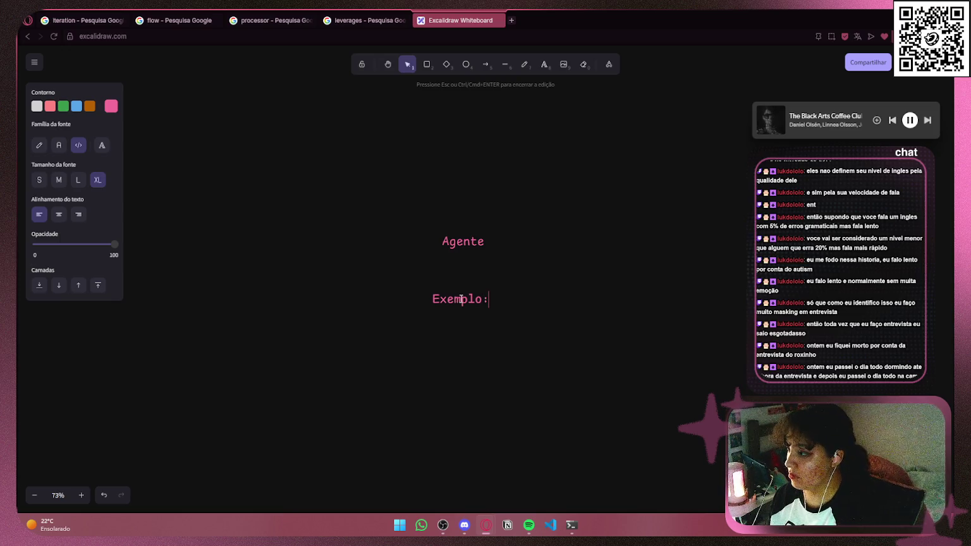
pyautogui.hotkey('ctrl', 'a')
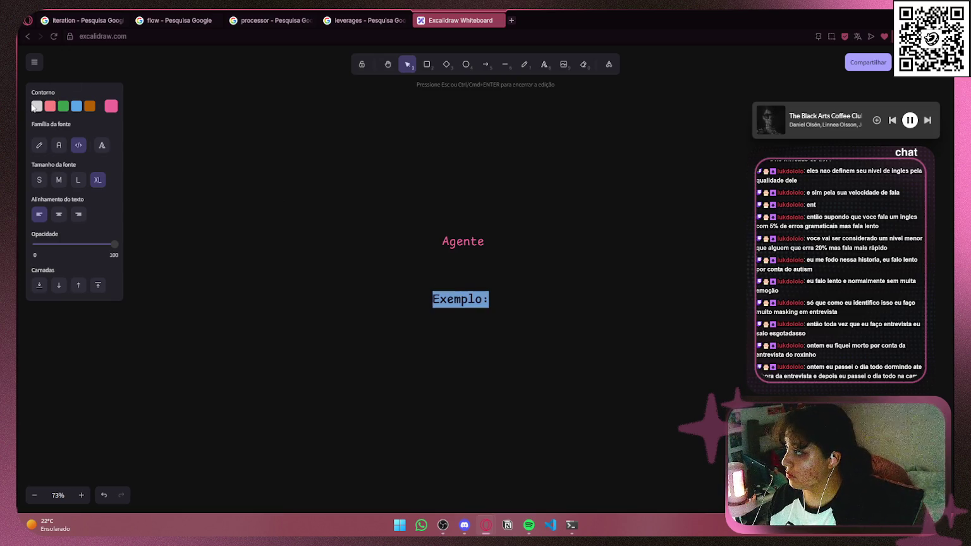
pyautogui.click(38, 106)
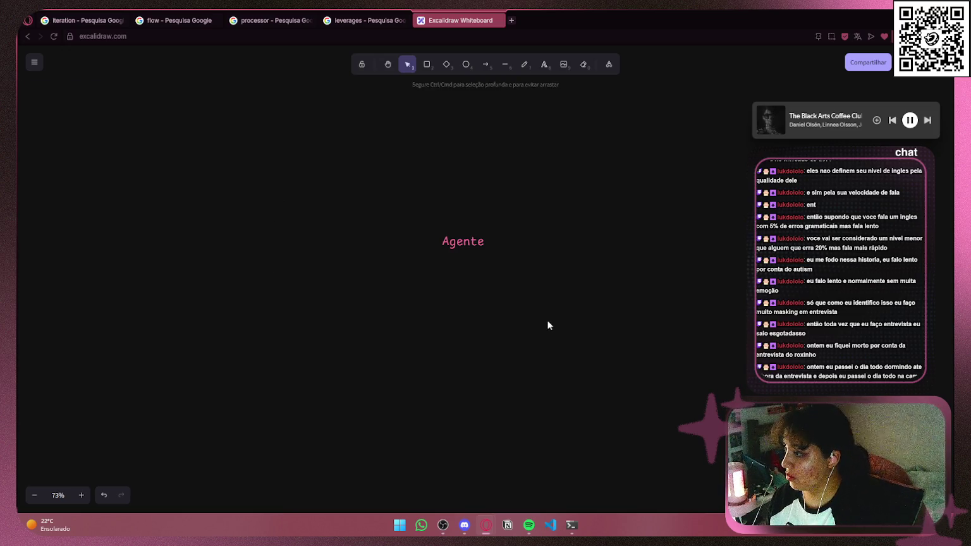
pyautogui.press('Escape')
pyautogui.moveTo(471, 299)
pyautogui.mouseDown()
pyautogui.moveTo(250, 310)
pyautogui.moveTo(260, 351)
pyautogui.mouseUp()
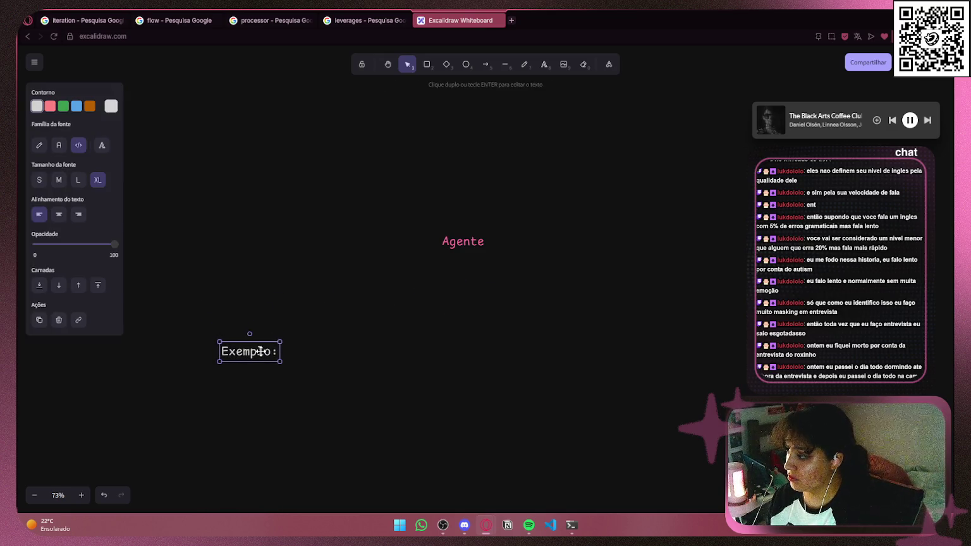
pyautogui.click(479, 318)
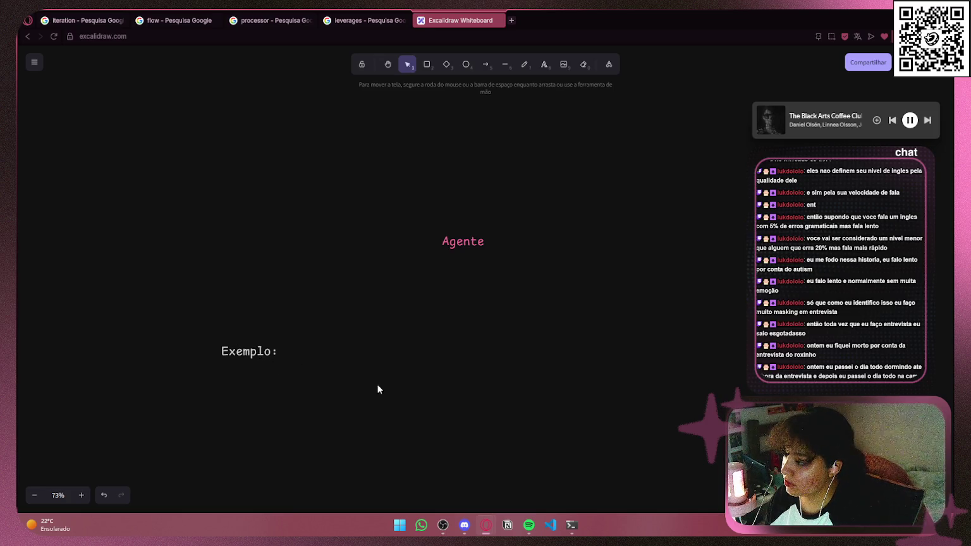
# - Duplicate the Exemplo: heading and undo the extra pasted copy
pyautogui.moveTo(382, 359); pyautogui.dragTo(396, 173)
pyautogui.click(274, 163)
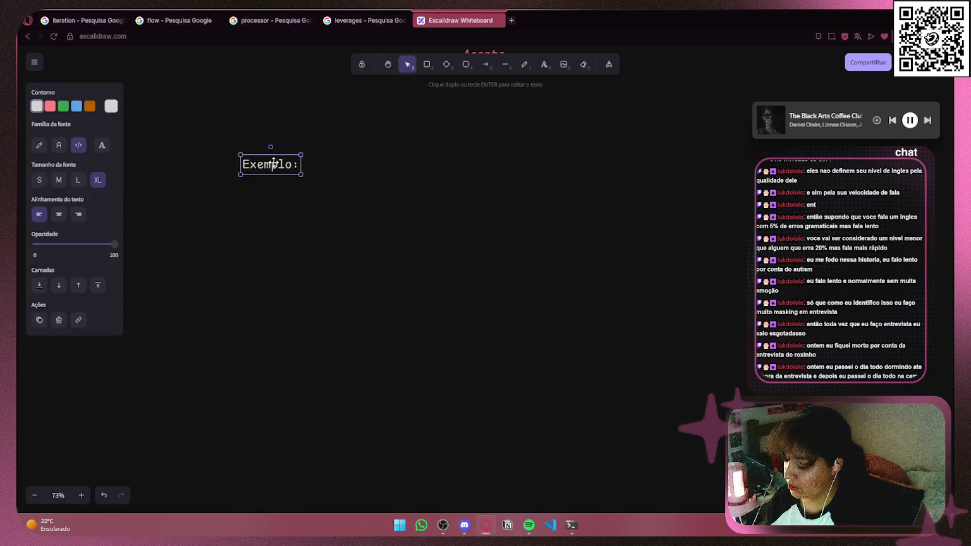
pyautogui.moveTo(273, 163); pyautogui.dragTo(320, 197)
pyautogui.doubleClick(321, 198)
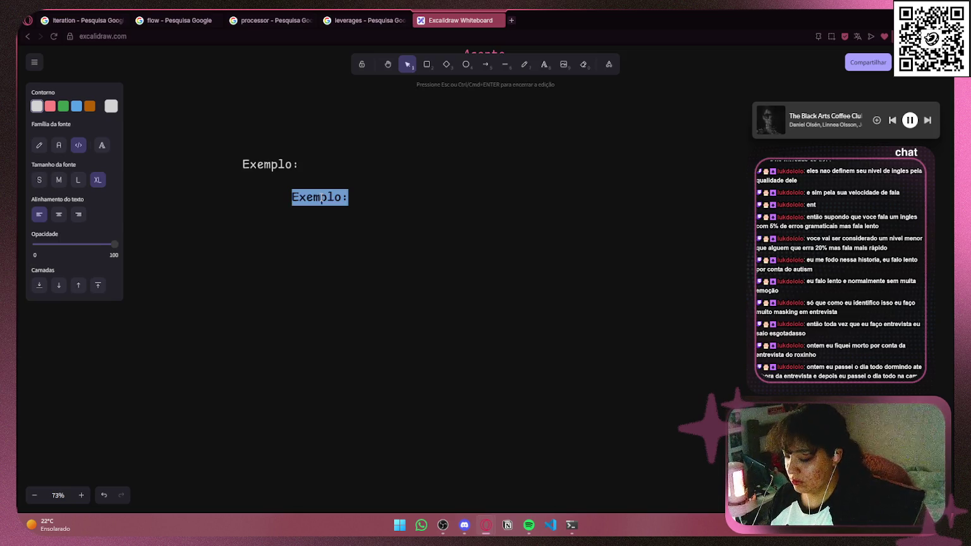
pyautogui.press('Escape')
pyautogui.hotkey('ctrl', 'v')
pyautogui.hotkey('ctrl', 'z')
pyautogui.press('super+v')
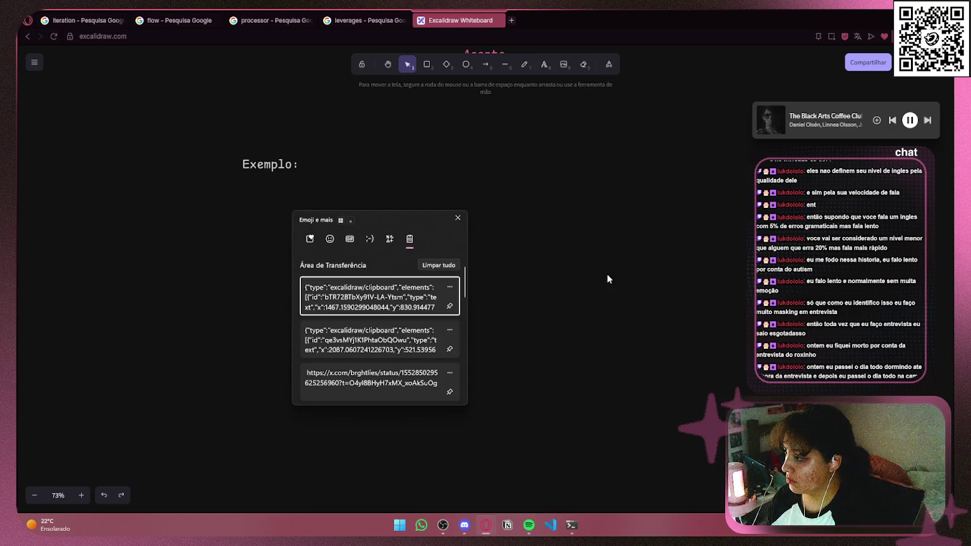
pyautogui.press('Escape')
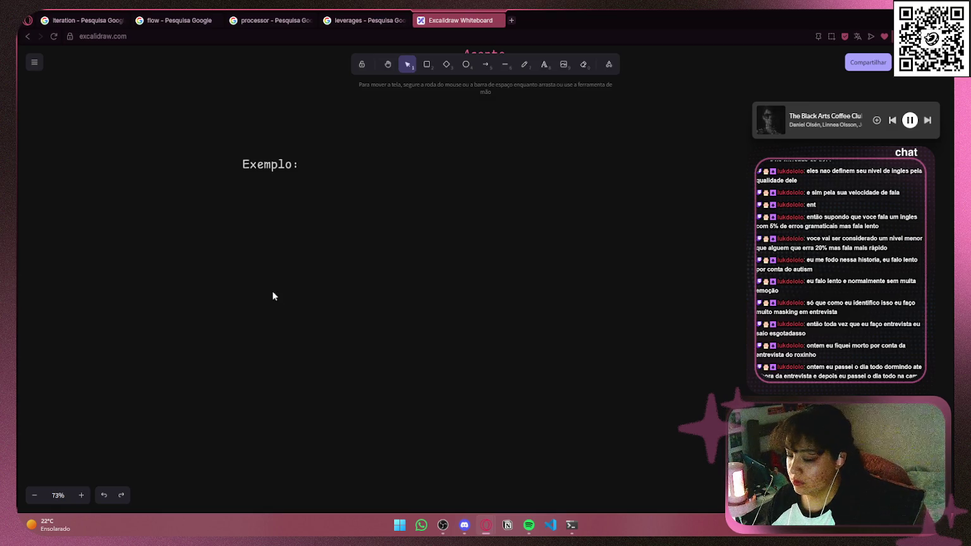
# - Paste the Alfred coffee-request image and shrink it beneath the Exemplo: heading
pyautogui.hotkey('ctrl', 'v')
pyautogui.moveTo(496, 321); pyautogui.dragTo(641, 383)
pyautogui.moveTo(645, 416); pyautogui.dragTo(502, 334)
pyautogui.moveTo(327, 239); pyautogui.dragTo(360, 232)
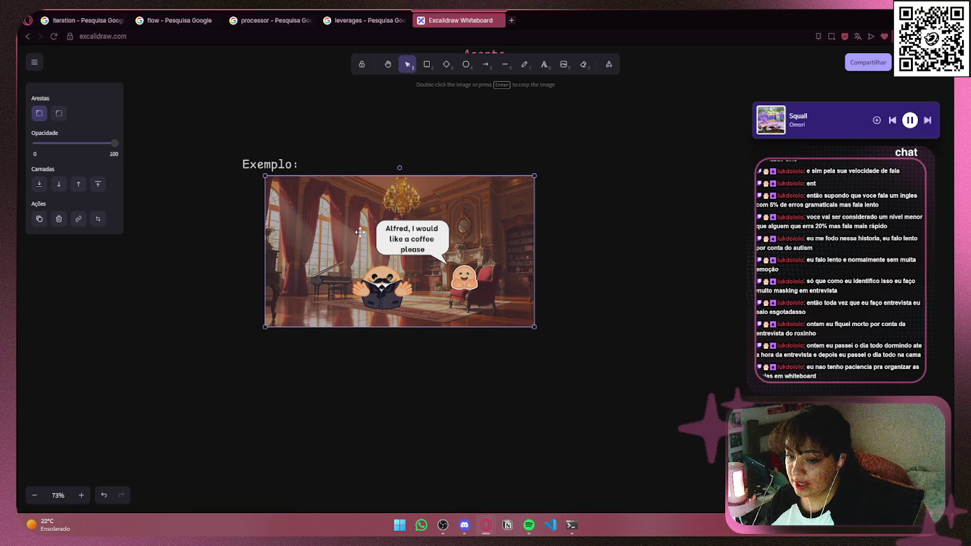
# - Nudge the image left and draw a rectangle over the speech-bubble text
pyautogui.moveTo(360, 232); pyautogui.dragTo(358, 234)
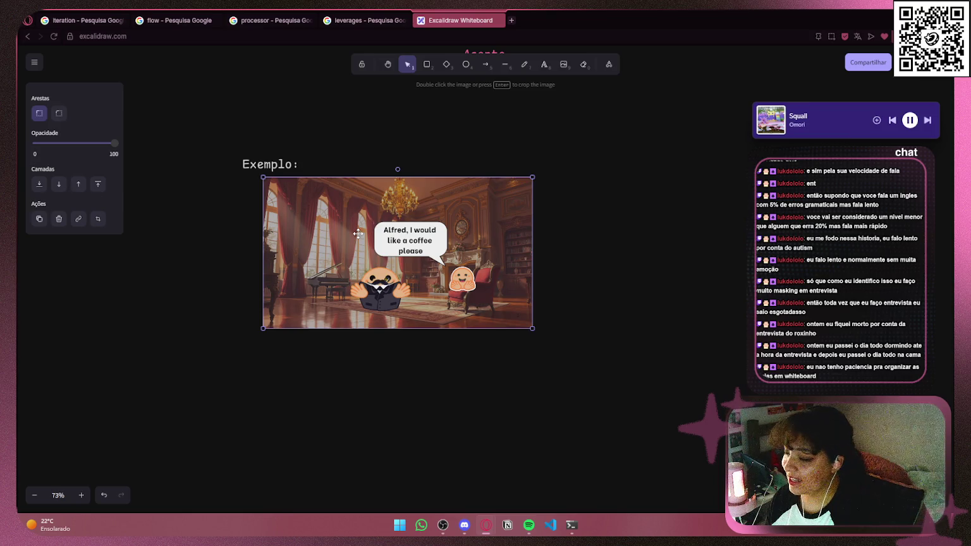
pyautogui.click(559, 219)
pyautogui.keyDown('ctrl'); pyautogui.scroll(5, 424, 222); pyautogui.keyUp('ctrl')
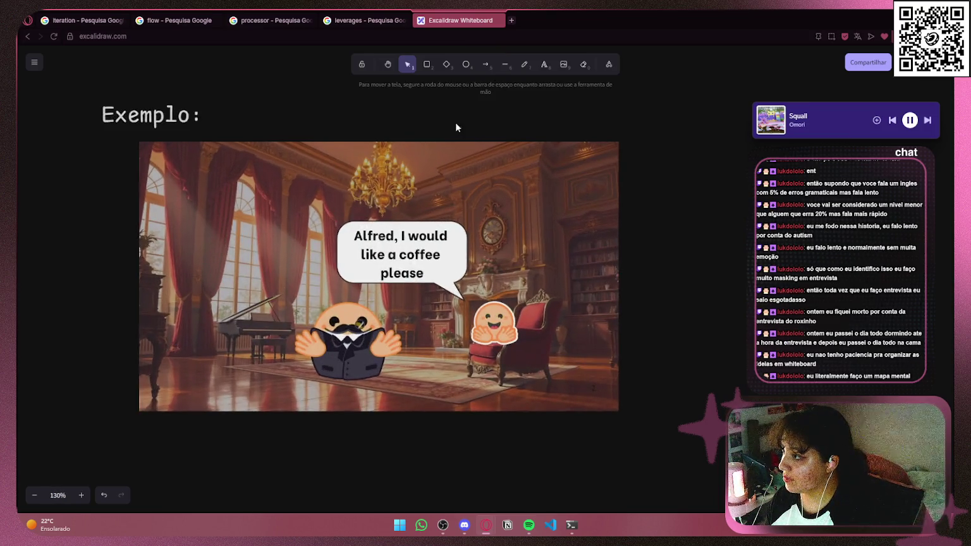
pyautogui.scroll(3, 454, 127)
pyautogui.click(427, 64)
pyautogui.moveTo(308, 275)
pyautogui.mouseDown()
pyautogui.moveTo(378, 322)
pyautogui.moveTo(463, 346)
pyautogui.mouseUp()
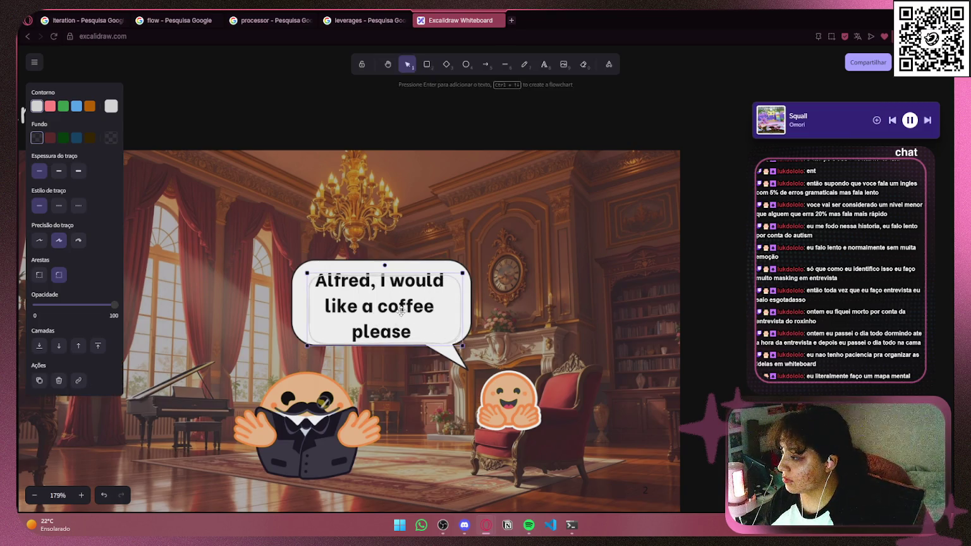
pyautogui.moveTo(401, 310); pyautogui.dragTo(389, 303)
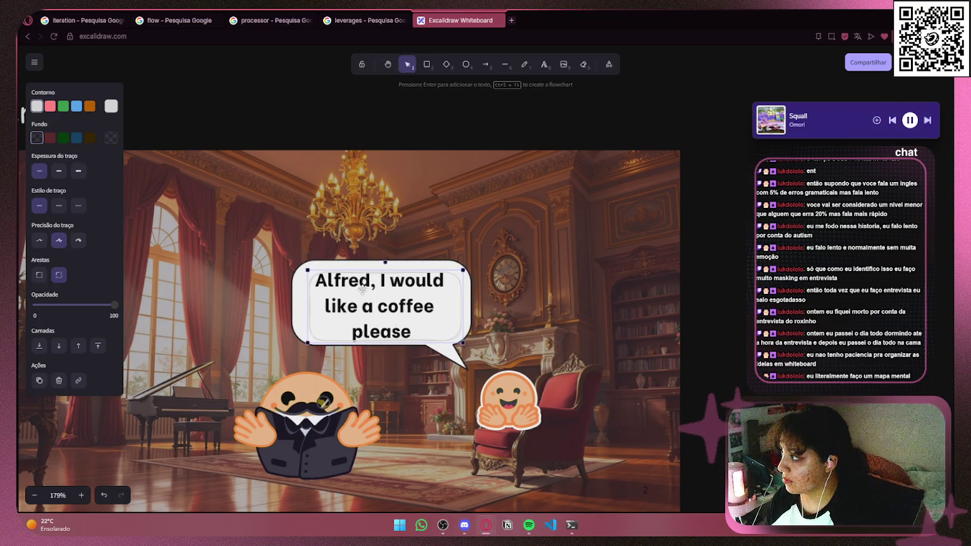
# - Fill the rectangle light grey and fit its position and bottom edge to the bubble
pyautogui.click(110, 138)
pyautogui.click(200, 148)
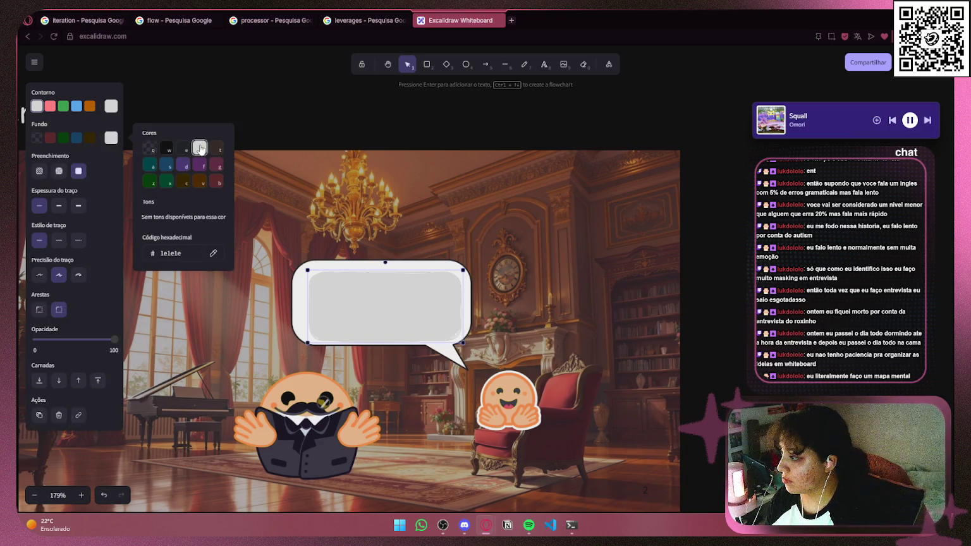
pyautogui.moveTo(367, 303); pyautogui.dragTo(363, 300)
pyautogui.moveTo(367, 341); pyautogui.dragTo(368, 344)
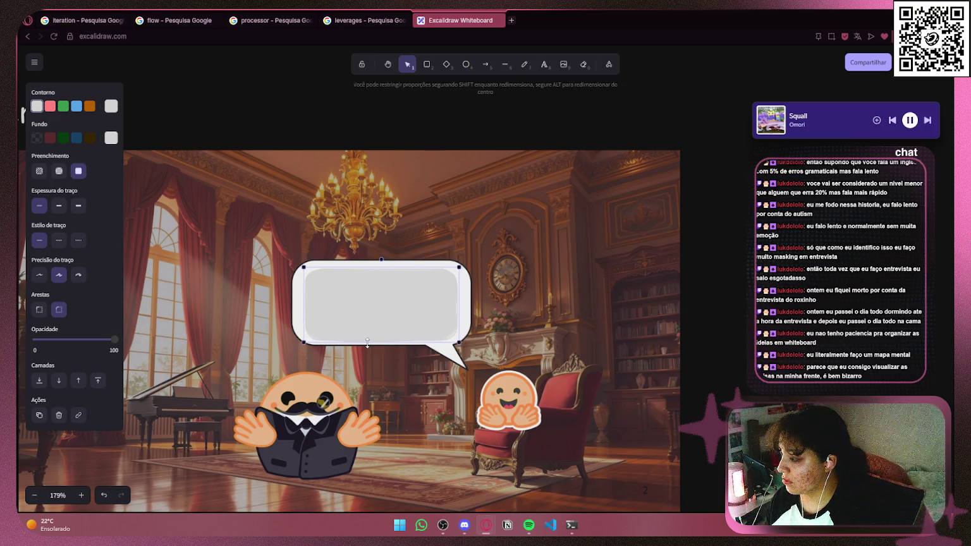
pyautogui.press('Escape')
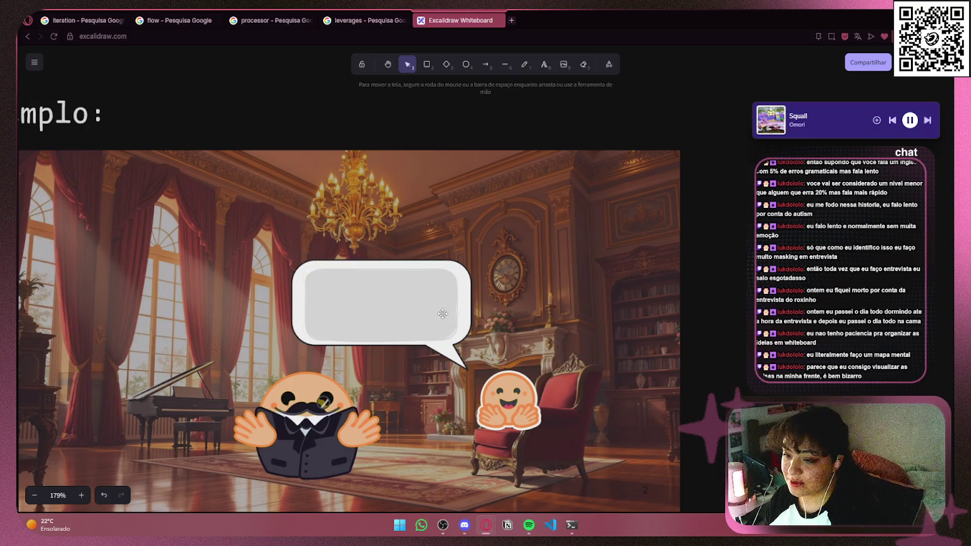
pyautogui.click(442, 314)
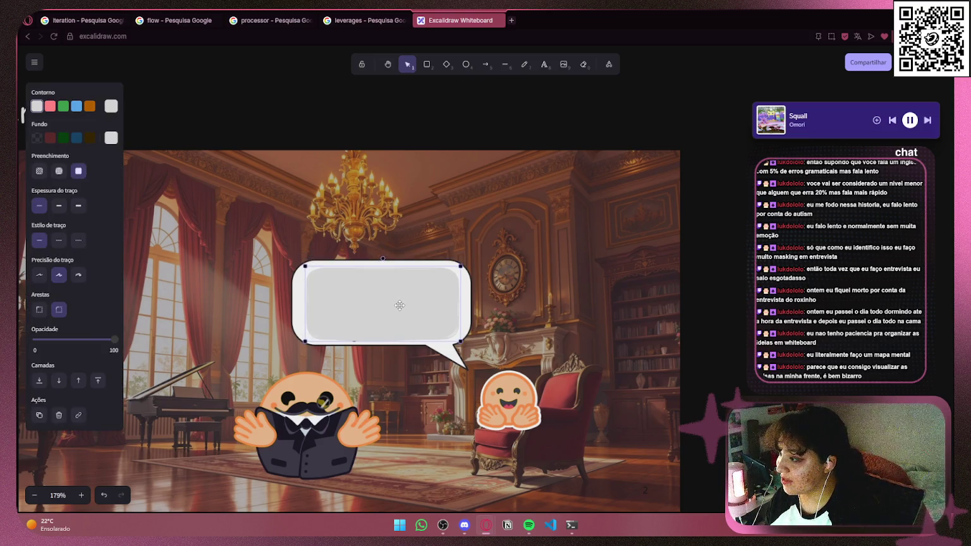
pyautogui.click(737, 282)
pyautogui.hotkey('ctrl', '0')
pyautogui.scroll(2, 737, 282)
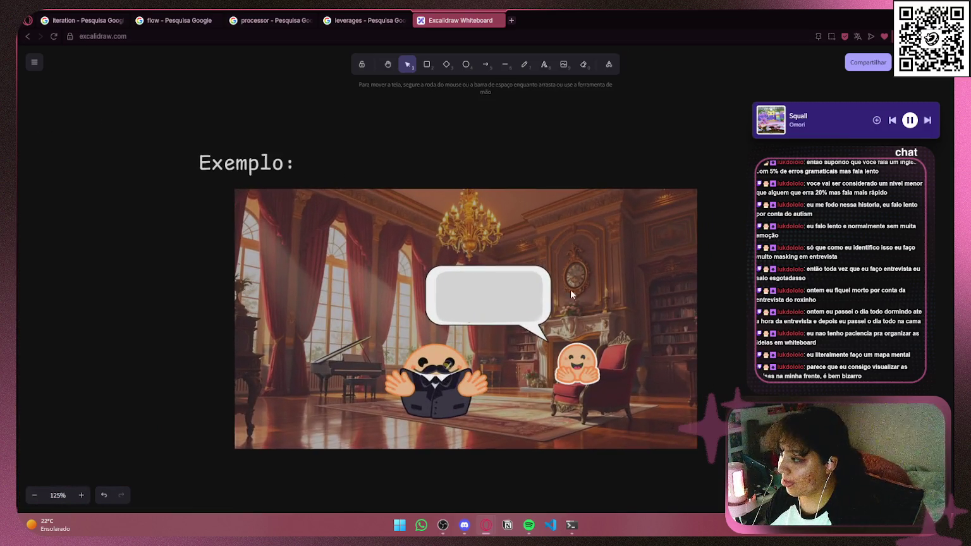
# - Fill the cover rectangle with the speech bubble's white using the fill eyedropper
pyautogui.click(500, 300)
pyautogui.click(112, 106)
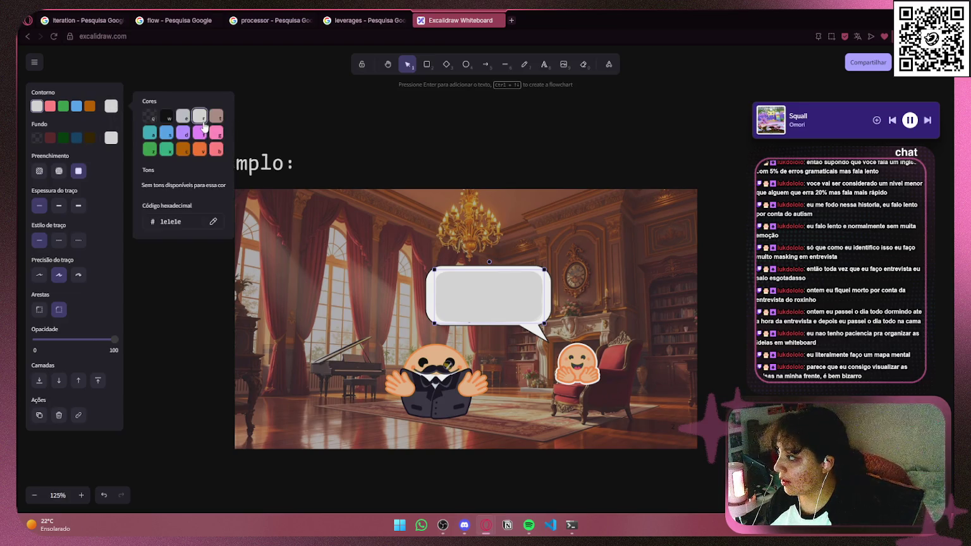
pyautogui.click(182, 116)
pyautogui.click(207, 117)
pyautogui.click(112, 137)
pyautogui.click(182, 149)
pyautogui.click(204, 149)
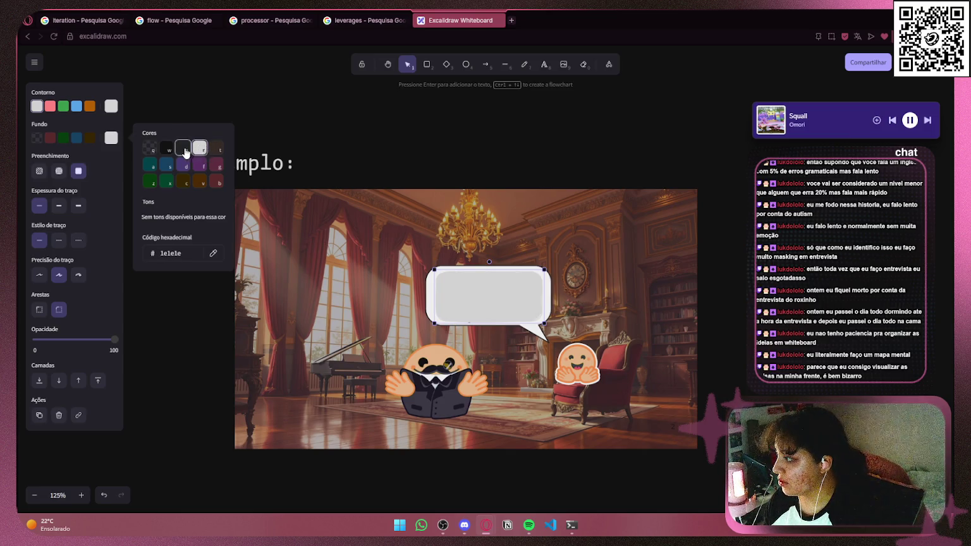
pyautogui.click(183, 150)
pyautogui.click(218, 218)
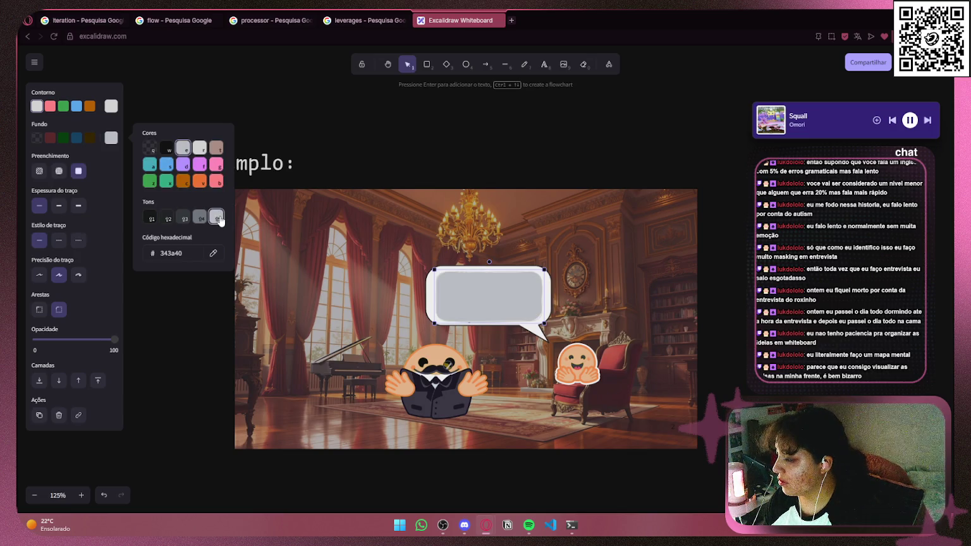
pyautogui.click(199, 148)
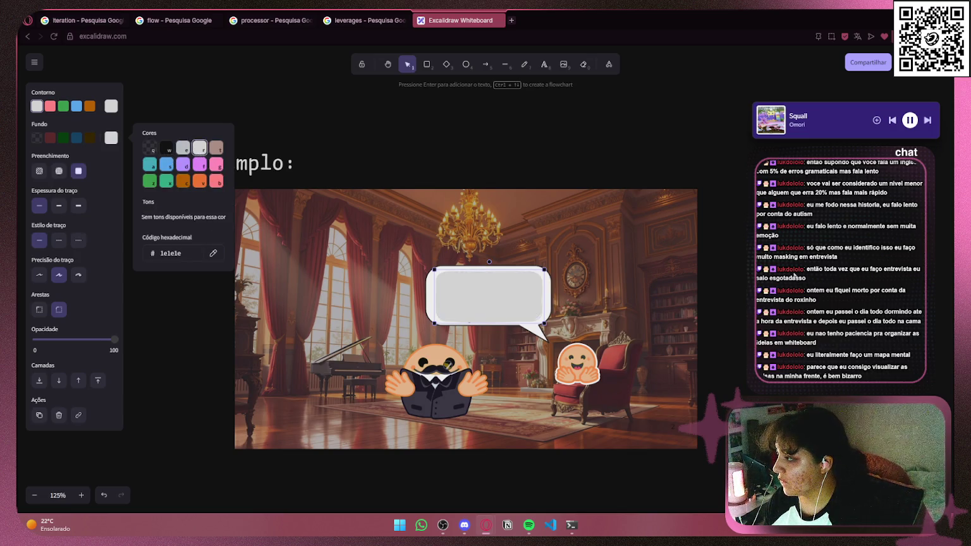
pyautogui.click(213, 253)
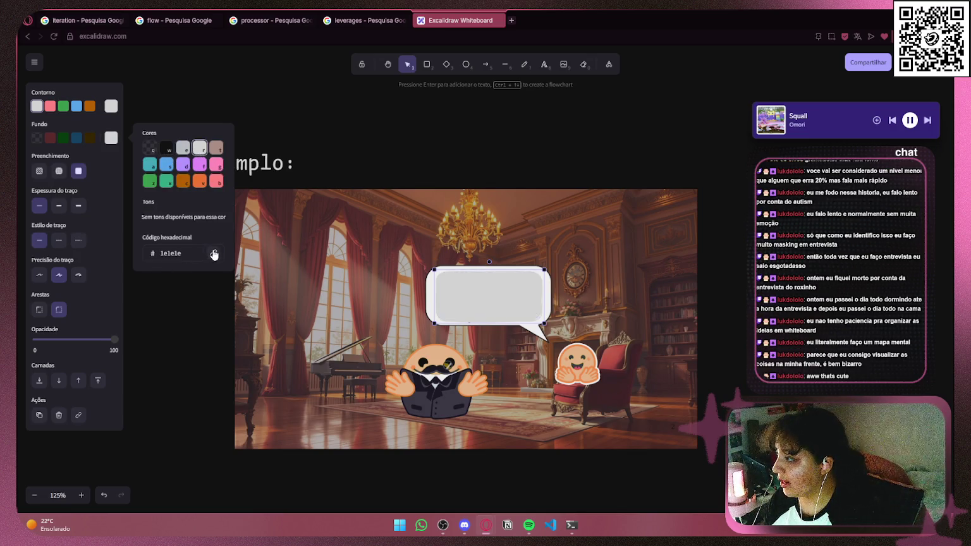
pyautogui.click(549, 296)
pyautogui.click(727, 273)
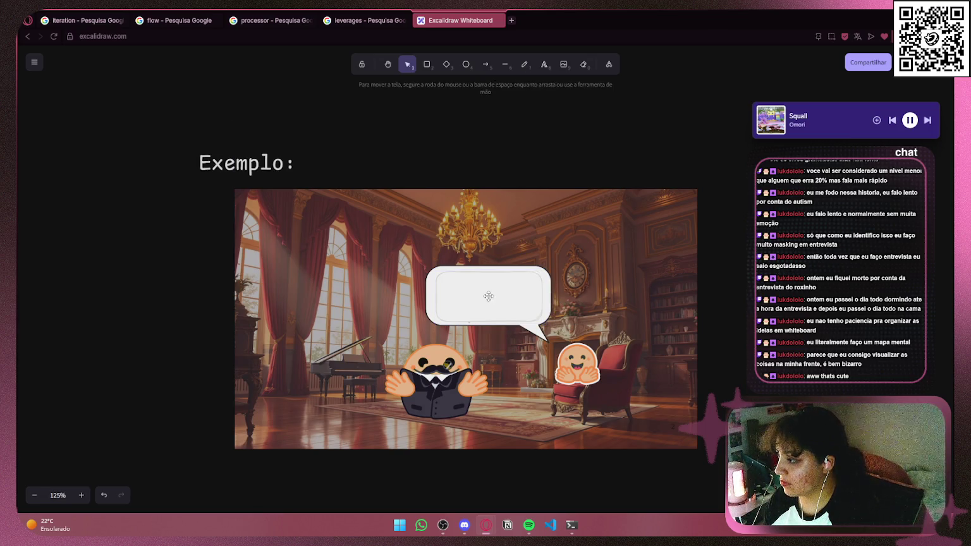
# - Give the cover rectangle a dark outline colour
pyautogui.click(487, 295)
pyautogui.click(106, 110)
pyautogui.click(146, 118)
pyautogui.click(397, 137)
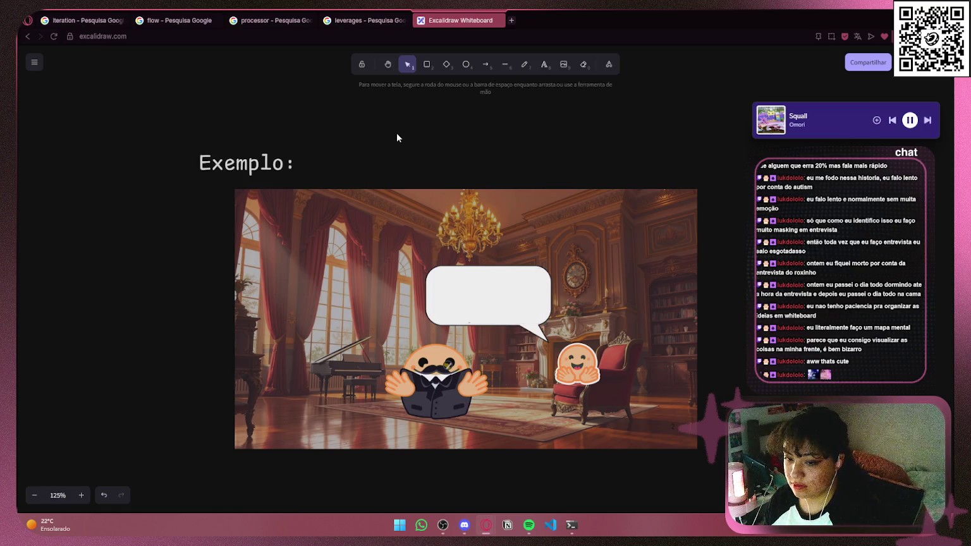
# - Drag a copy of the Exemplo: heading down onto the scene image
pyautogui.click(242, 166)
pyautogui.moveTo(243, 166); pyautogui.dragTo(267, 276)
pyautogui.click(476, 290)
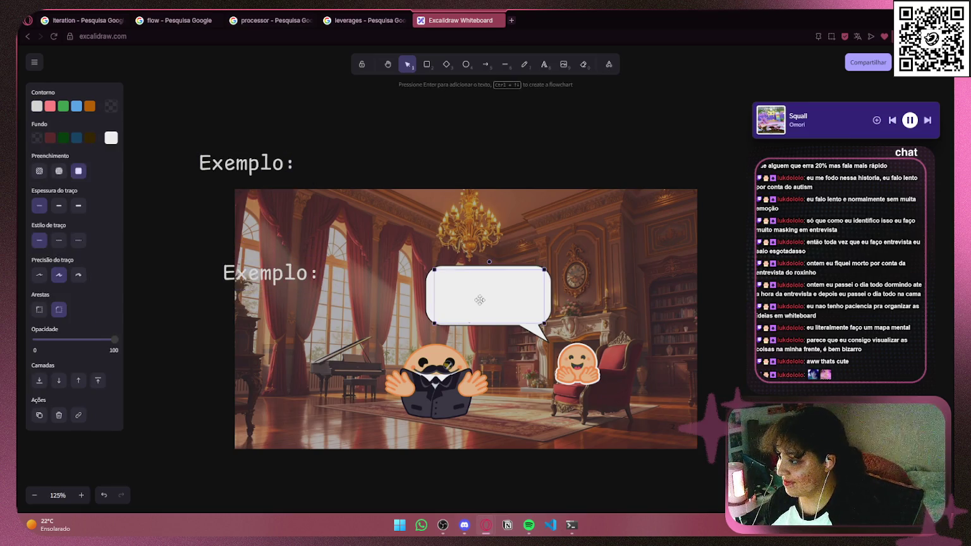
# - Place the copied Exemplo: text inside the speech bubble in small, dark type
pyautogui.moveTo(470, 326); pyautogui.dragTo(470, 327)
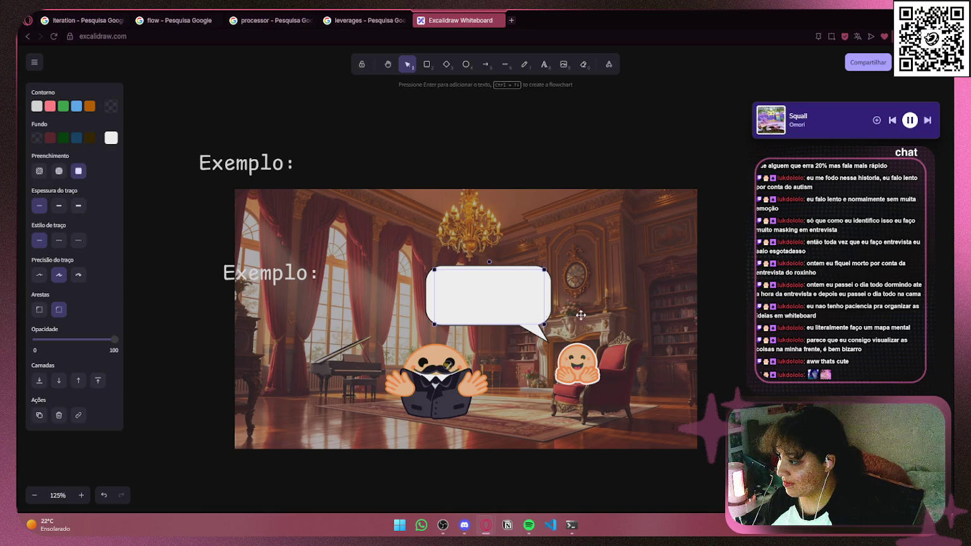
pyautogui.press('Escape')
pyautogui.moveTo(255, 273)
pyautogui.mouseDown()
pyautogui.moveTo(499, 285)
pyautogui.moveTo(466, 288)
pyautogui.moveTo(476, 290)
pyautogui.mouseUp()
pyautogui.doubleClick(476, 290)
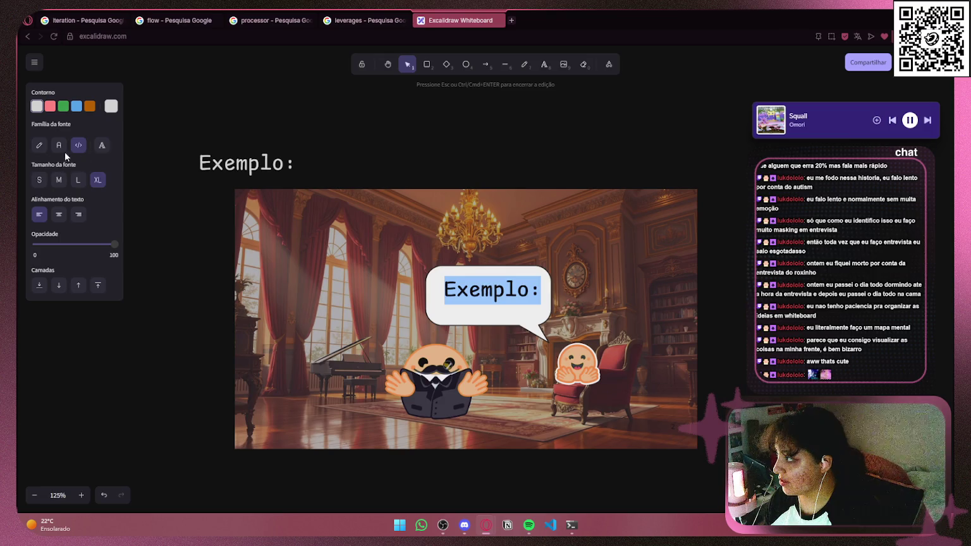
pyautogui.click(39, 180)
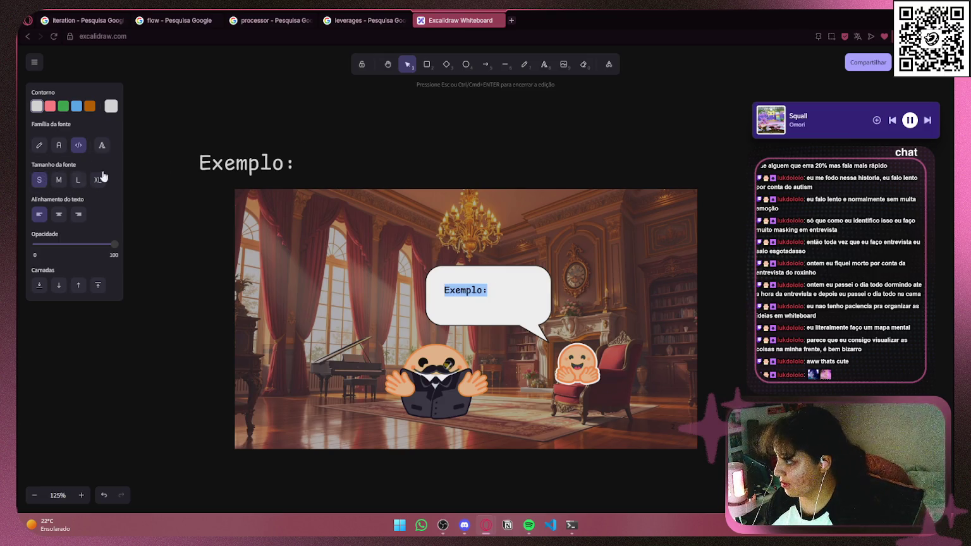
pyautogui.press('Escape')
pyautogui.click(111, 107)
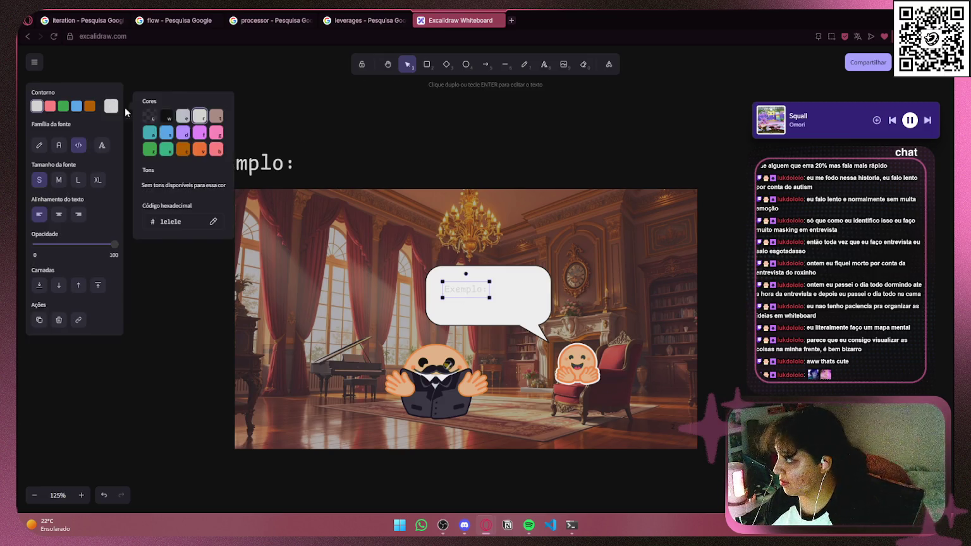
pyautogui.click(165, 122)
pyautogui.click(539, 112)
# - Reduce the Exemplo: heading above the picture from XL to L font size
pyautogui.scroll(-4, 539, 112)
pyautogui.scroll(-1, 539, 112)
pyautogui.scroll(3, 539, 113)
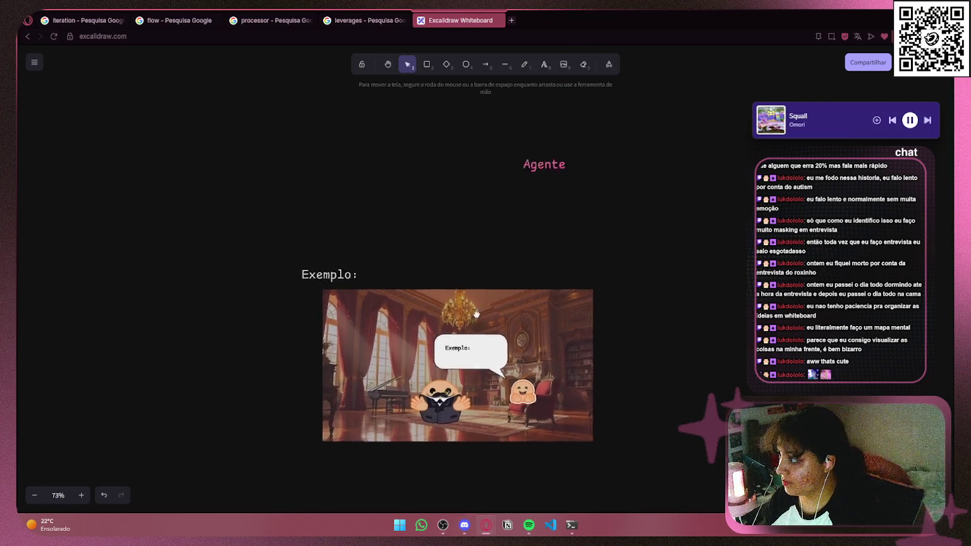
pyautogui.click(264, 313)
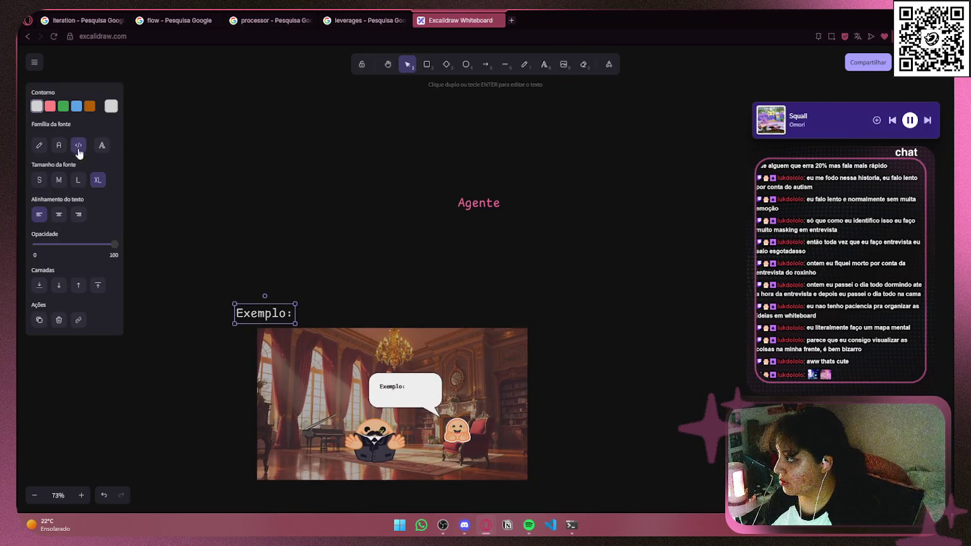
pyautogui.click(59, 181)
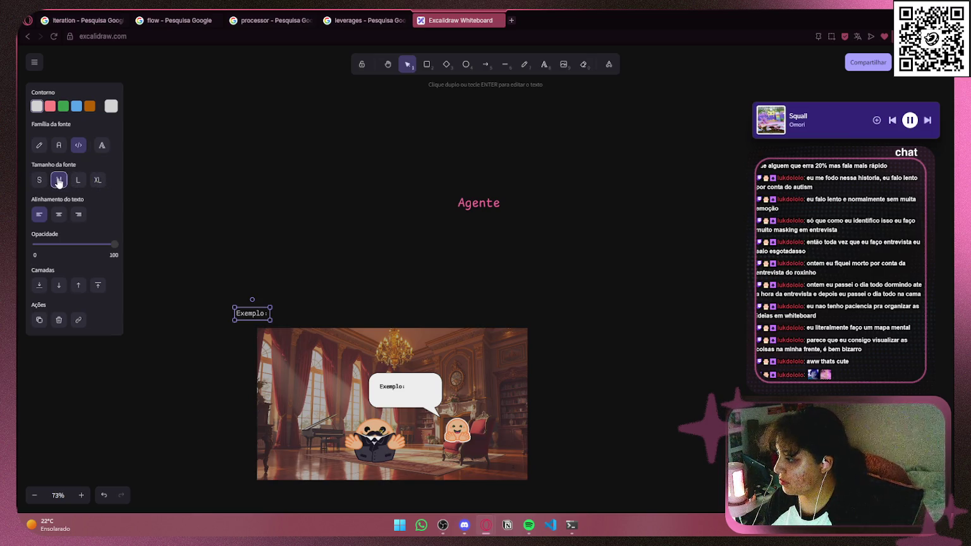
pyautogui.click(77, 181)
pyautogui.click(59, 181)
pyautogui.click(78, 183)
pyautogui.click(273, 321)
pyautogui.moveTo(272, 316)
pyautogui.mouseDown()
pyautogui.moveTo(282, 306)
pyautogui.moveTo(264, 304)
pyautogui.mouseUp()
pyautogui.click(356, 299)
# - Zoom in on the speech bubble and select its Exemplo: text
pyautogui.scroll(-3, 379, 240)
pyautogui.keyDown('ctrl'); pyautogui.scroll(4, 457, 95); pyautogui.keyUp('ctrl')
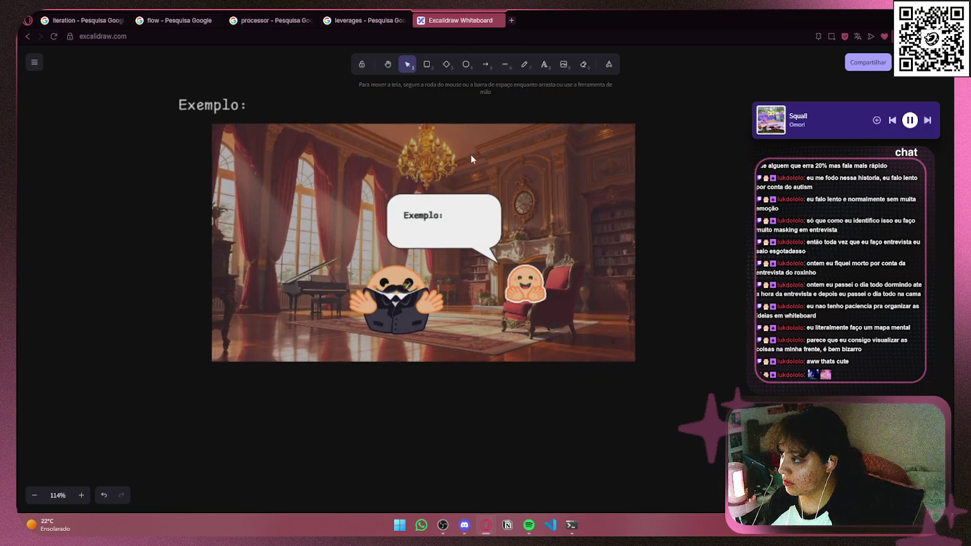
pyautogui.keyDown('ctrl'); pyautogui.scroll(3, 588, 240); pyautogui.keyUp('ctrl')
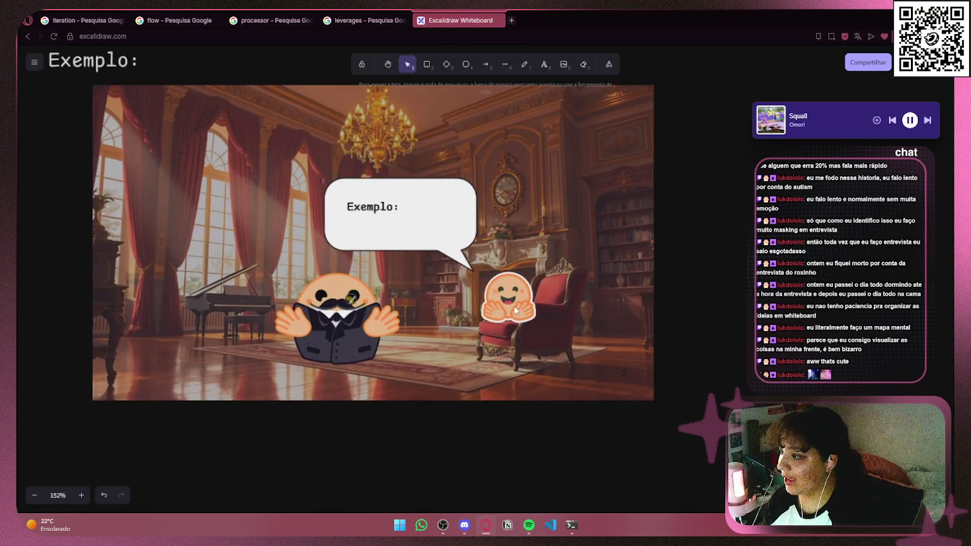
pyautogui.click(366, 212)
# - Replace the bubble text with 'Alfred, gostaria de um café, porfas'
pyautogui.doubleClick(366, 213)
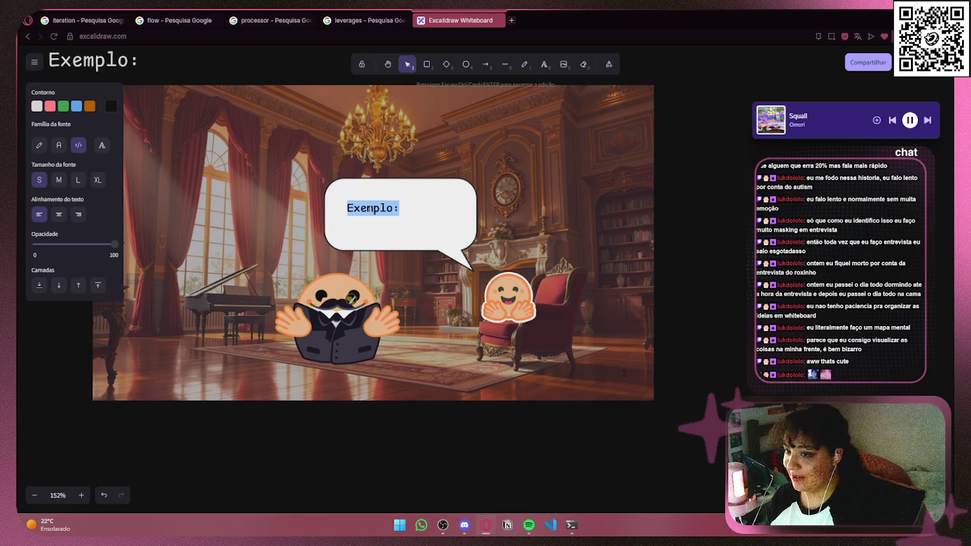
pyautogui.write('Alfred')
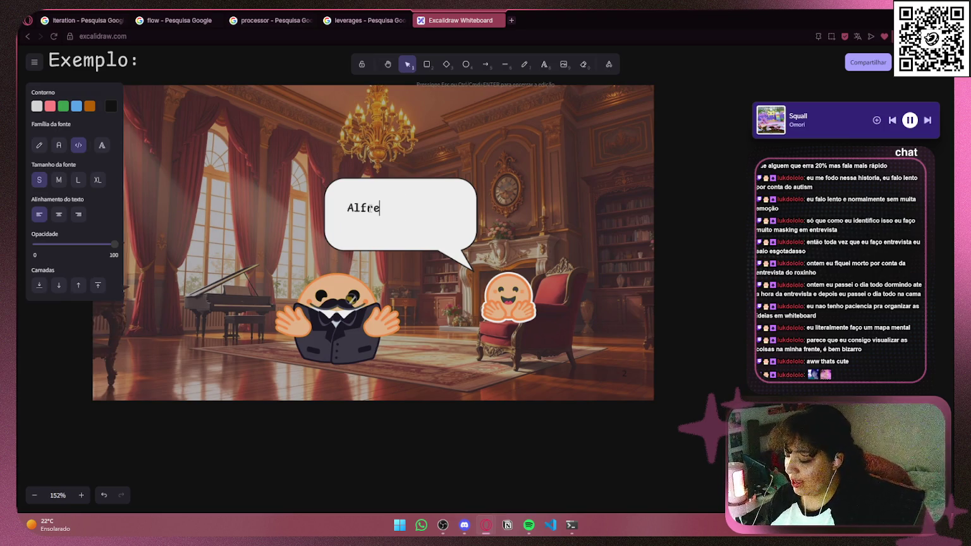
pyautogui.write(', gost')
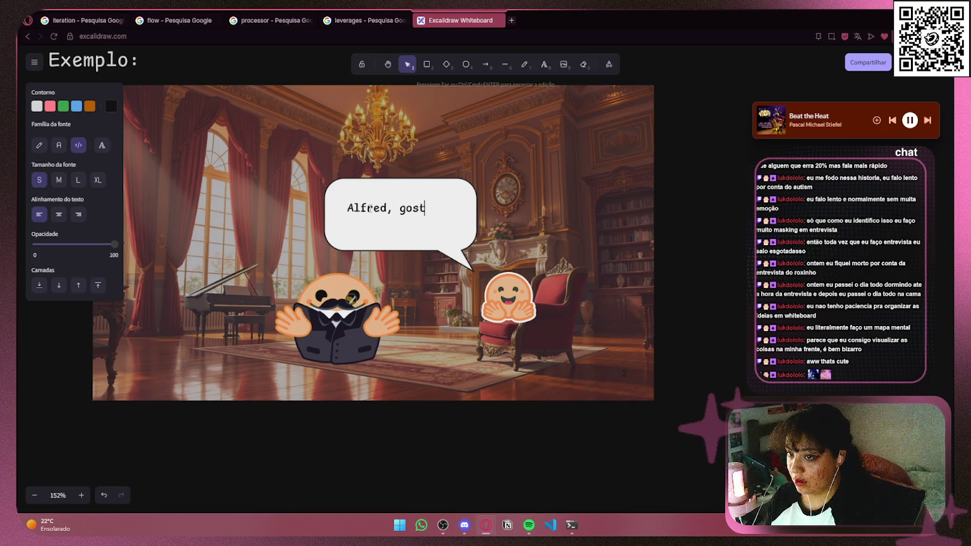
pyautogui.write('aria d')
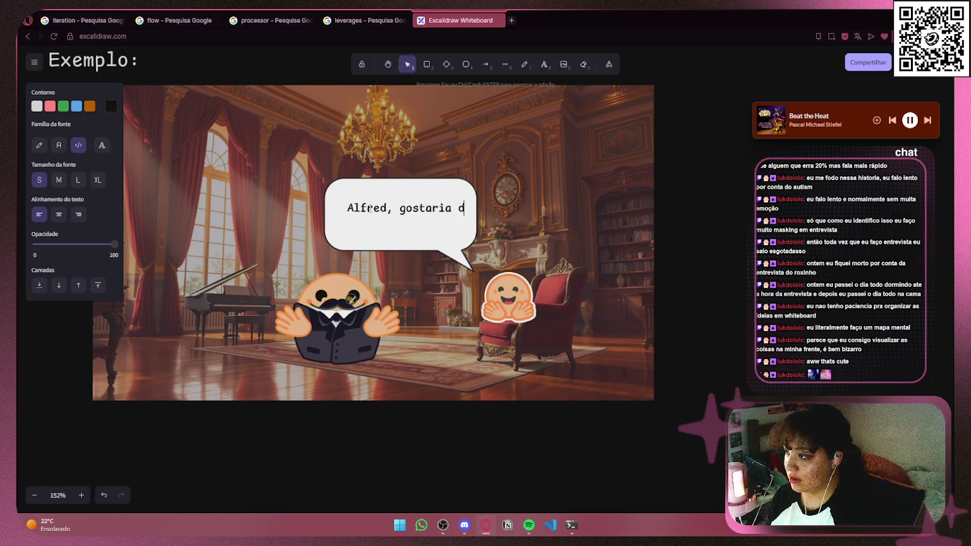
pyautogui.write('e um caf')
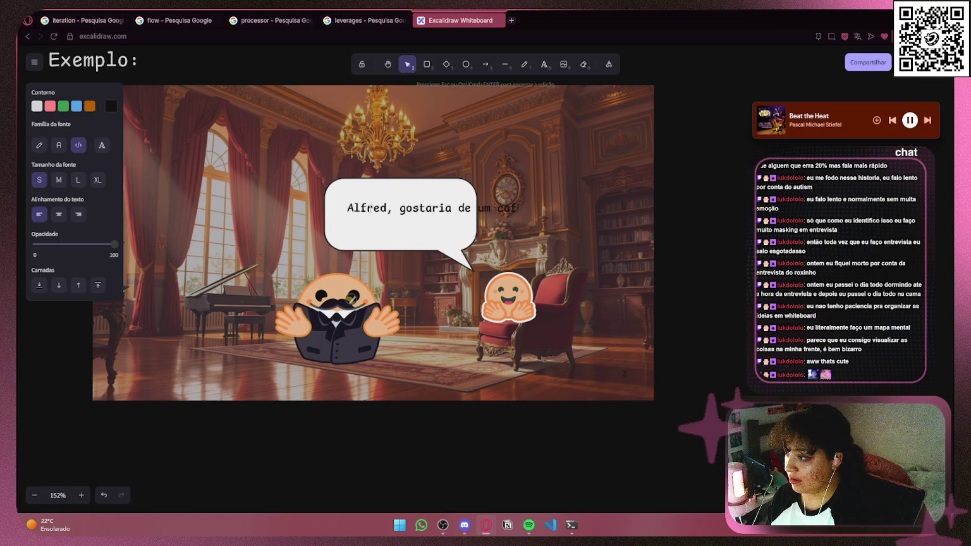
pyautogui.write('é,')
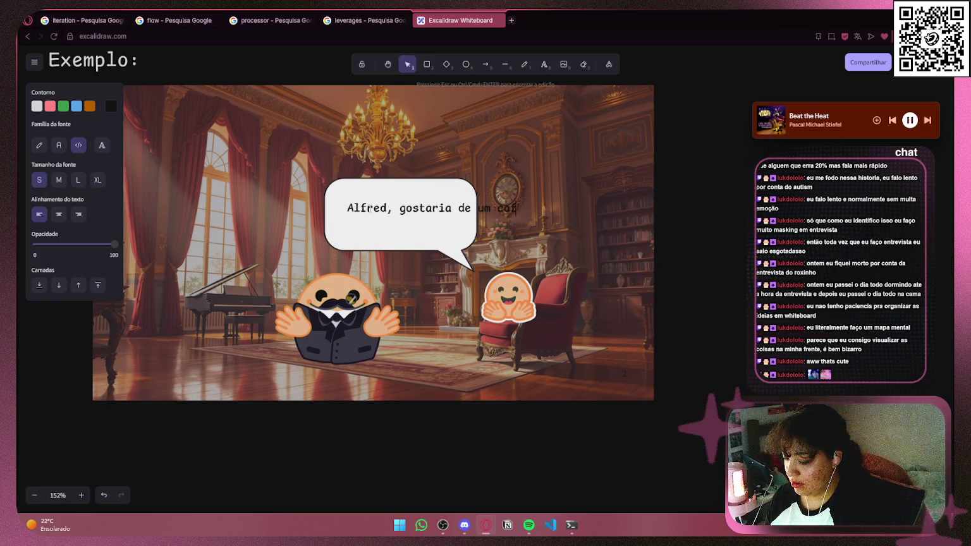
pyautogui.write(' po')
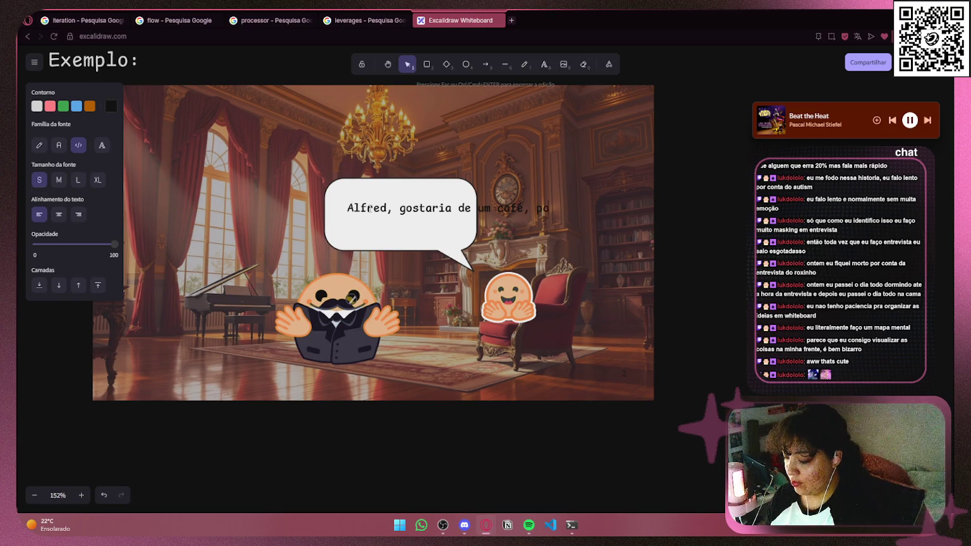
pyautogui.press('BackSpace')
pyautogui.press('BackSpace')
pyautogui.press('BackSpace')
pyautogui.write('ria')
pyautogui.click(662, 137)
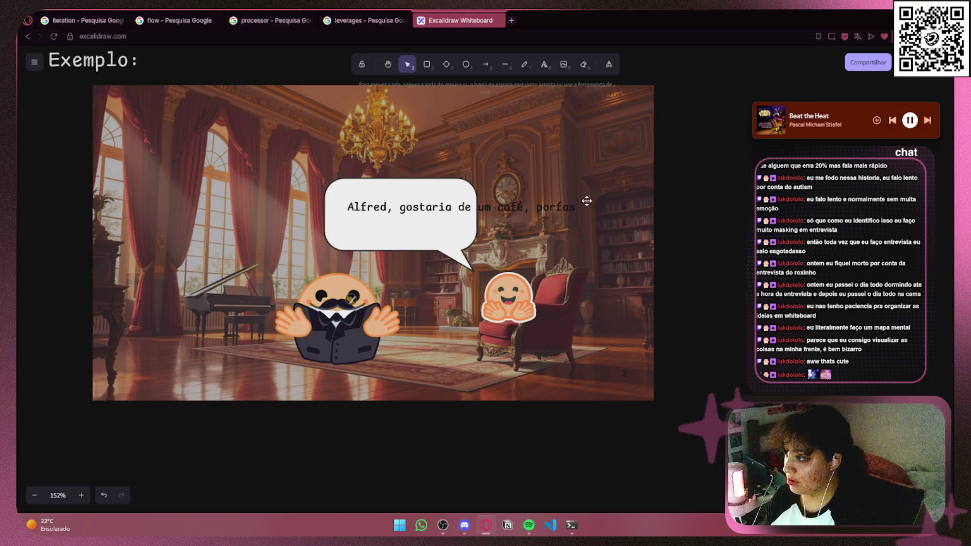
# - Narrow the text box so the sentence wraps onto two lines inside the bubble
pyautogui.click(566, 210)
pyautogui.moveTo(572, 203)
pyautogui.mouseDown()
pyautogui.moveTo(411, 213)
pyautogui.moveTo(477, 229)
pyautogui.moveTo(441, 221)
pyautogui.mouseUp()
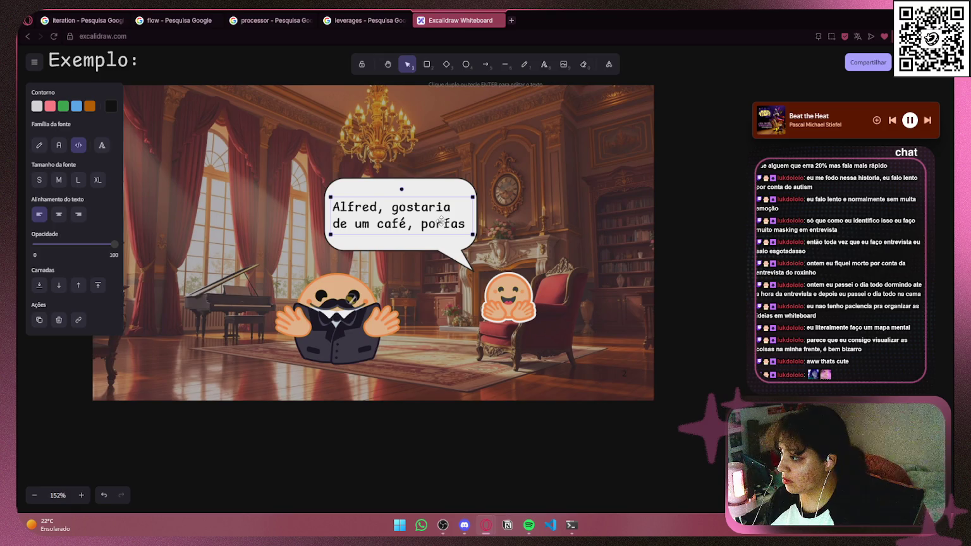
pyautogui.click(761, 235)
# - Draw a light-coloured elbow arrow from the pink Agente title down to Exemplo:
pyautogui.scroll(-5, 727, 285)
pyautogui.scroll(3, 678, 341)
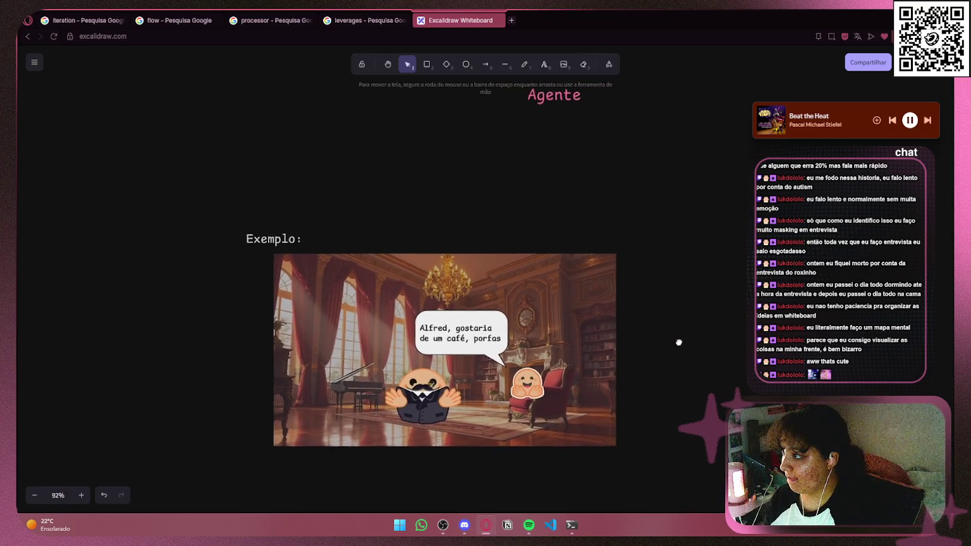
pyautogui.click(513, 145)
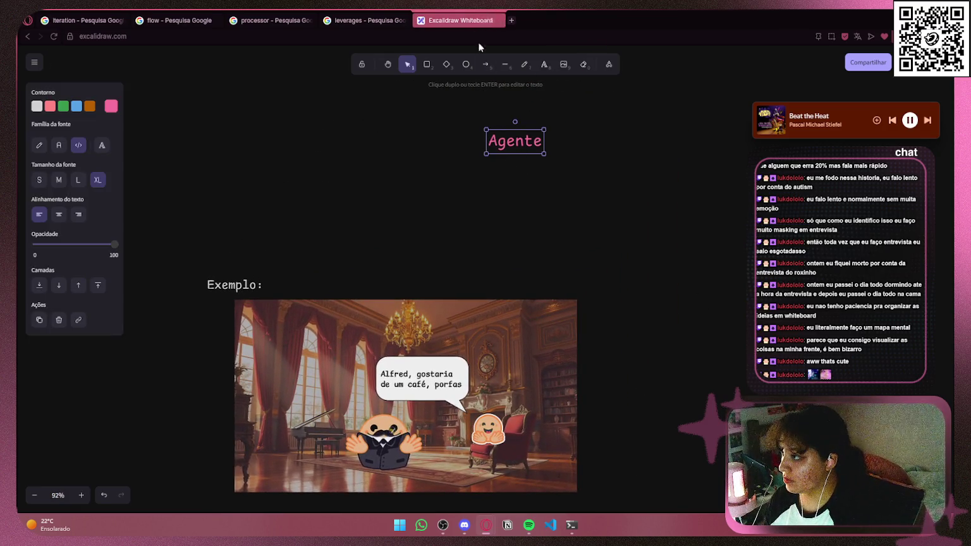
pyautogui.click(485, 64)
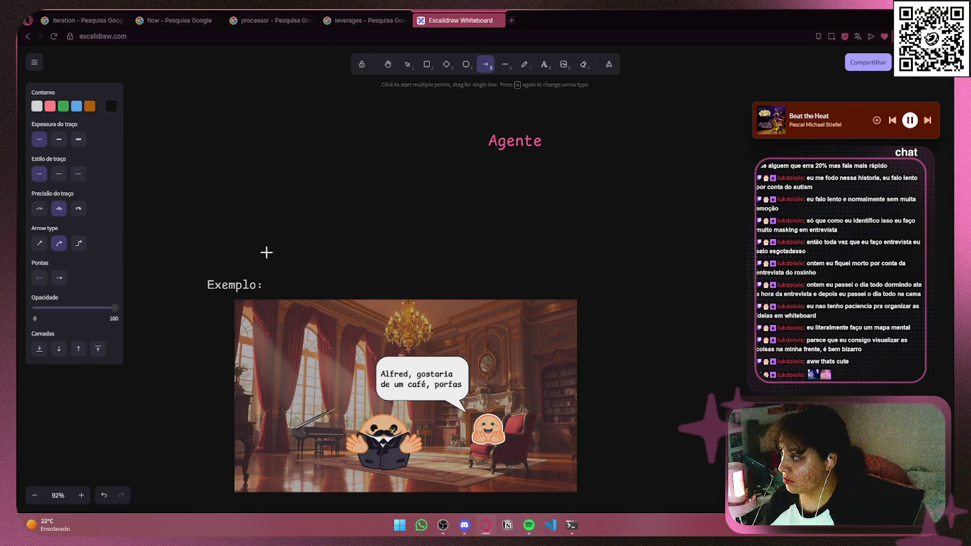
pyautogui.moveTo(228, 276); pyautogui.dragTo(514, 154)
pyautogui.click(37, 106)
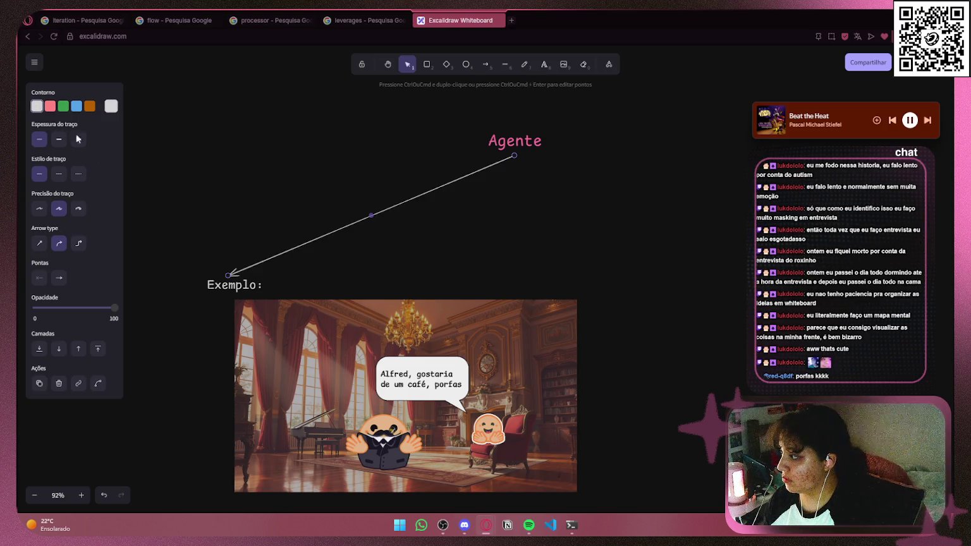
pyautogui.click(77, 244)
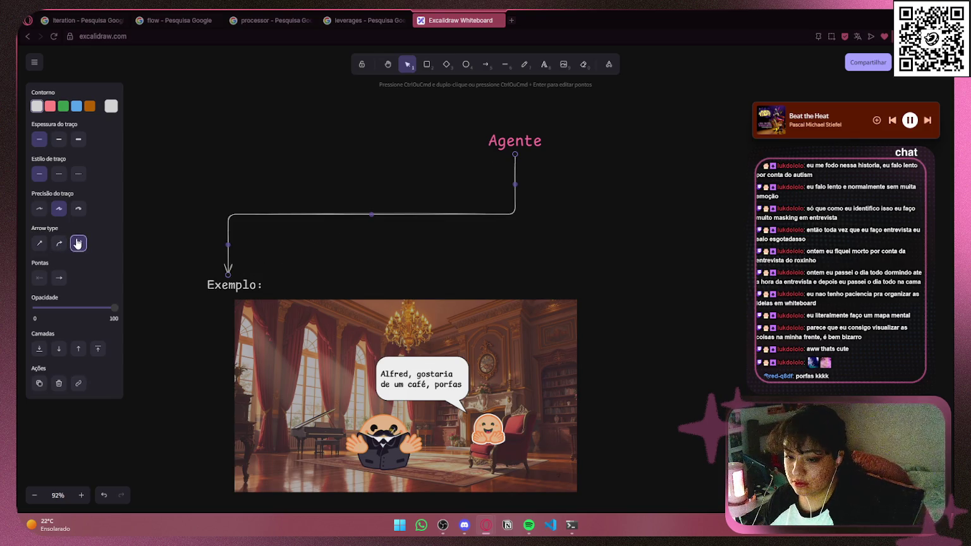
pyautogui.click(693, 254)
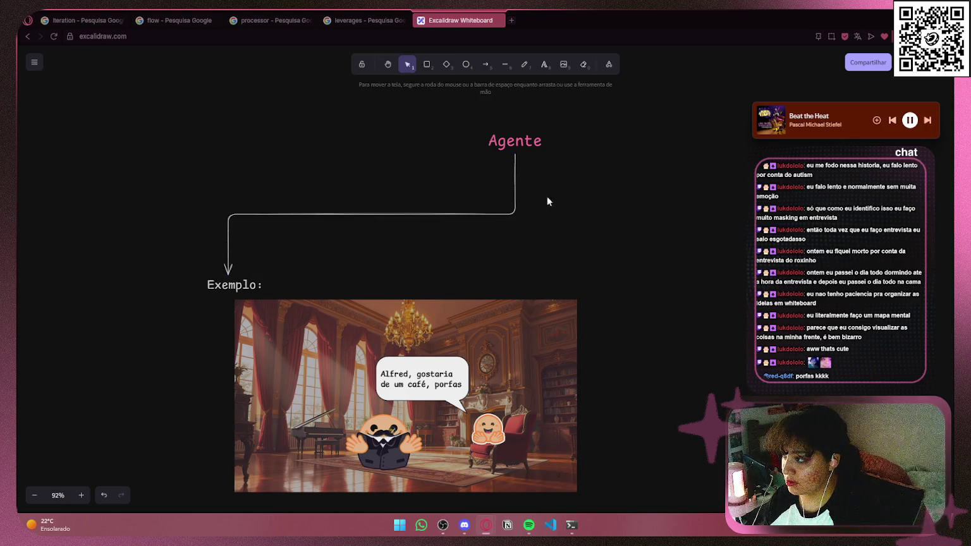
# - Label the elbow arrow's midpoint with 'I'
pyautogui.doubleClick(515, 174)
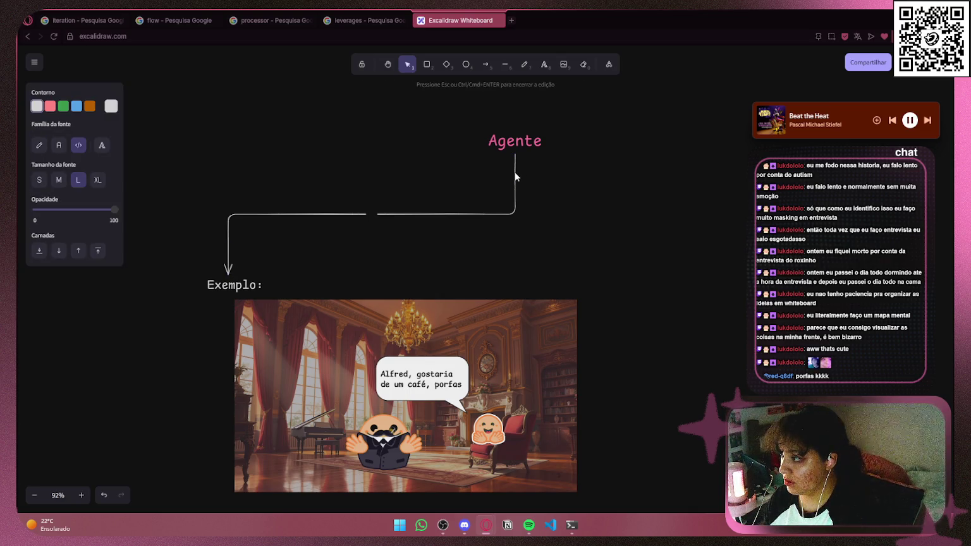
pyautogui.write('I')
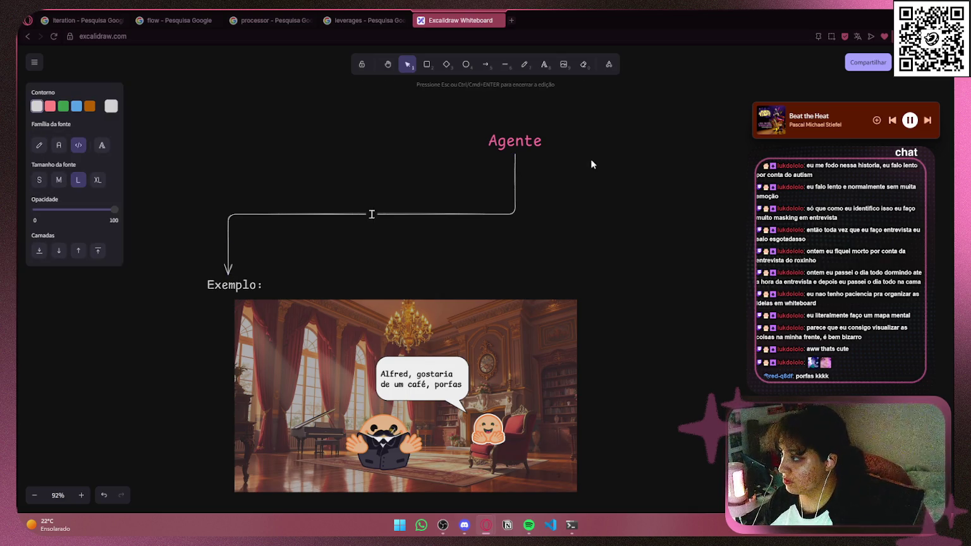
pyautogui.click(343, 204)
pyautogui.click(371, 215)
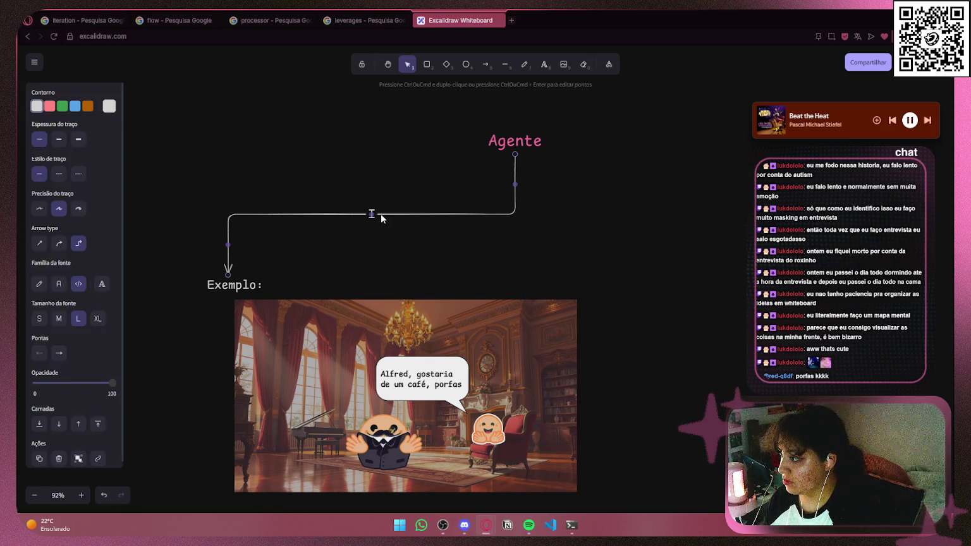
pyautogui.click(385, 243)
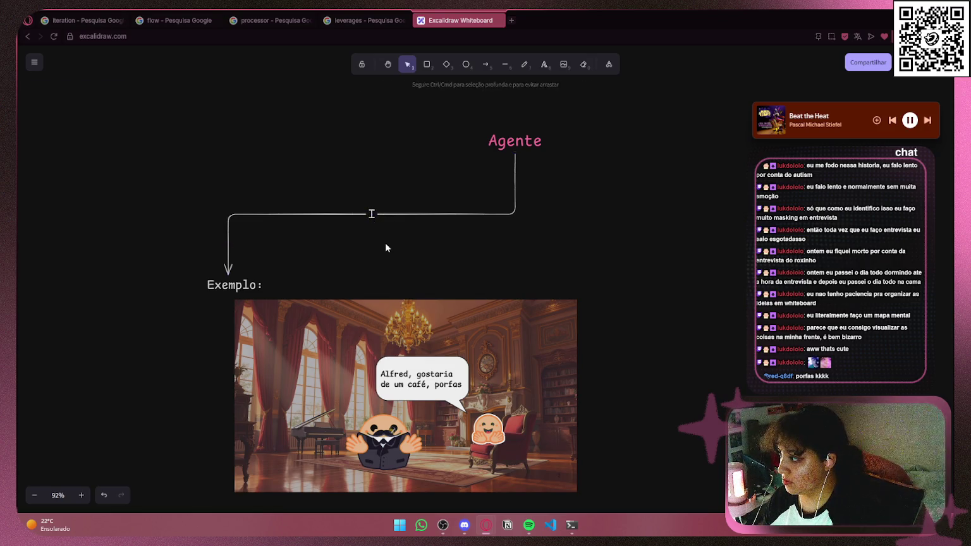
pyautogui.click(371, 213)
pyautogui.click(401, 188)
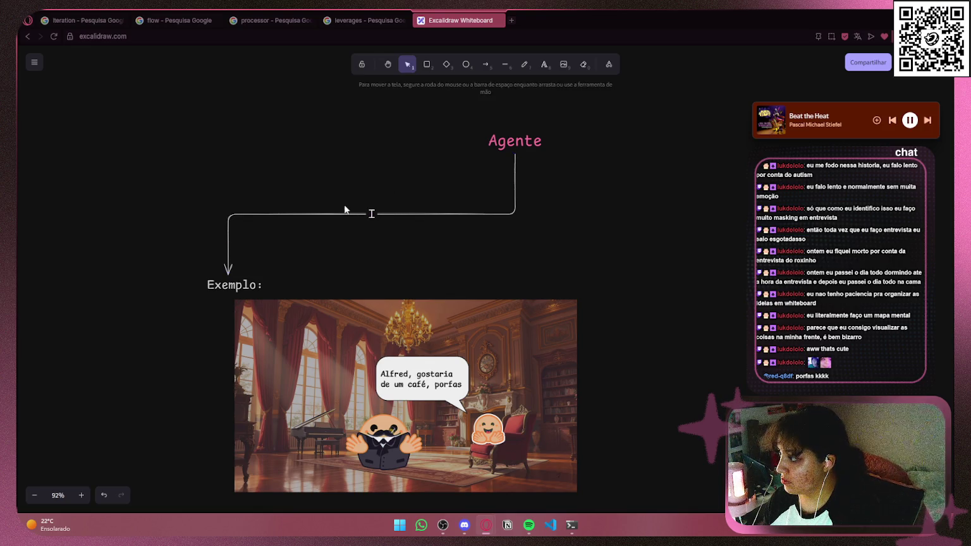
pyautogui.scroll(-5, 632, 225)
# - Change the Agente arrow's stroke colour to pink
pyautogui.moveTo(607, 145)
pyautogui.mouseDown()
pyautogui.moveTo(595, 242)
pyautogui.moveTo(581, 201)
pyautogui.mouseUp()
pyautogui.scroll(4, 611, 255)
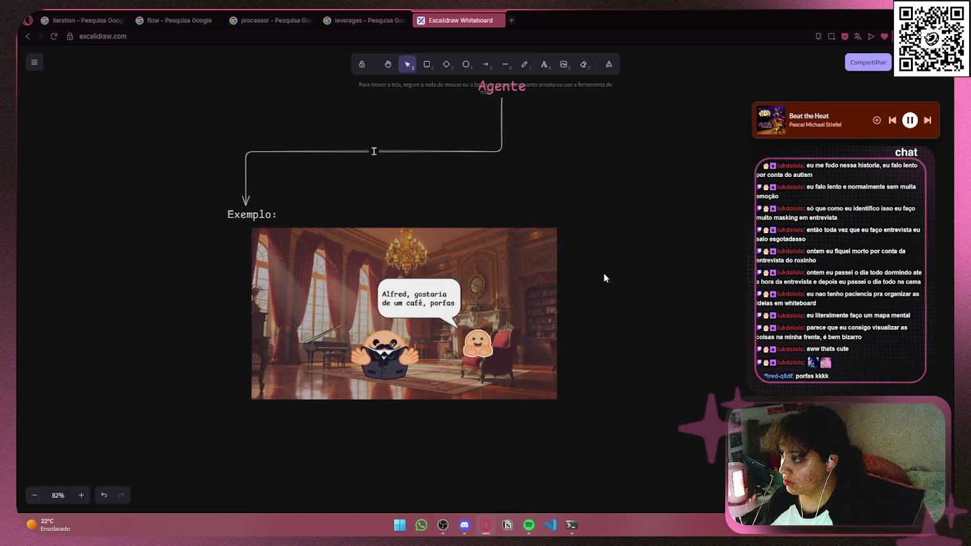
pyautogui.moveTo(601, 287)
pyautogui.mouseDown()
pyautogui.moveTo(598, 265)
pyautogui.moveTo(597, 325)
pyautogui.mouseUp()
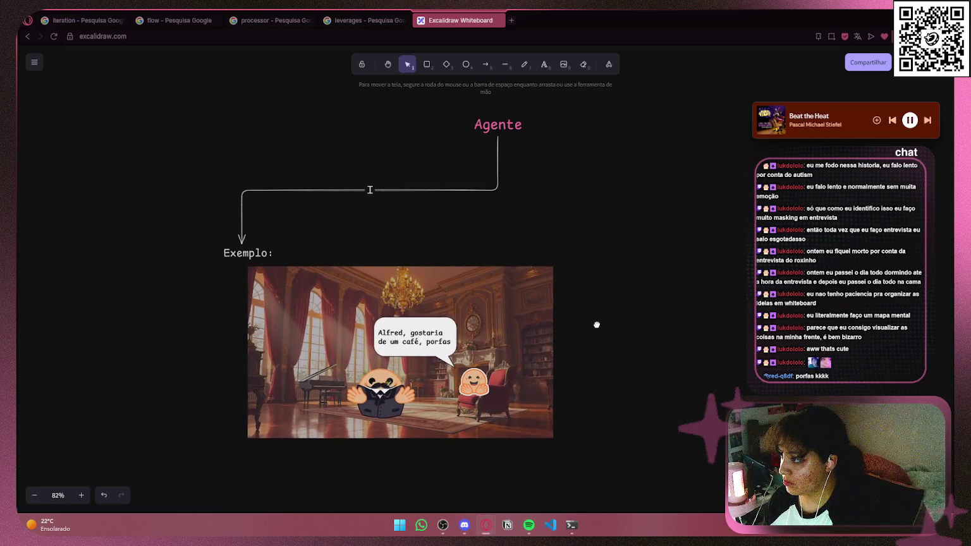
pyautogui.click(499, 174)
pyautogui.click(109, 105)
pyautogui.click(215, 133)
pyautogui.click(337, 150)
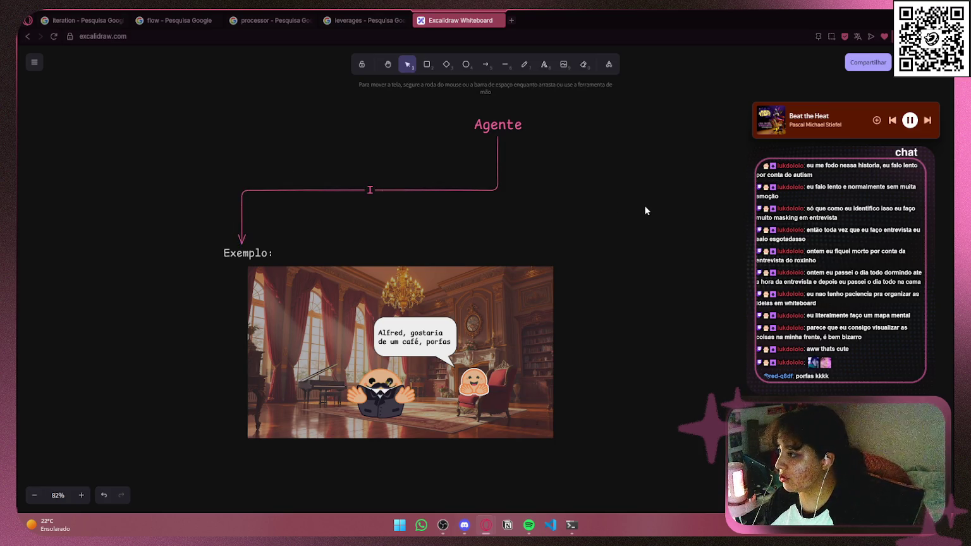
# - Raise the Exemplo: caption higher above the Alfred picture
pyautogui.keyDown('ctrl'); pyautogui.scroll(-1, 645, 210); pyautogui.keyUp('ctrl')
pyautogui.moveTo(651, 241); pyautogui.dragTo(579, 150)
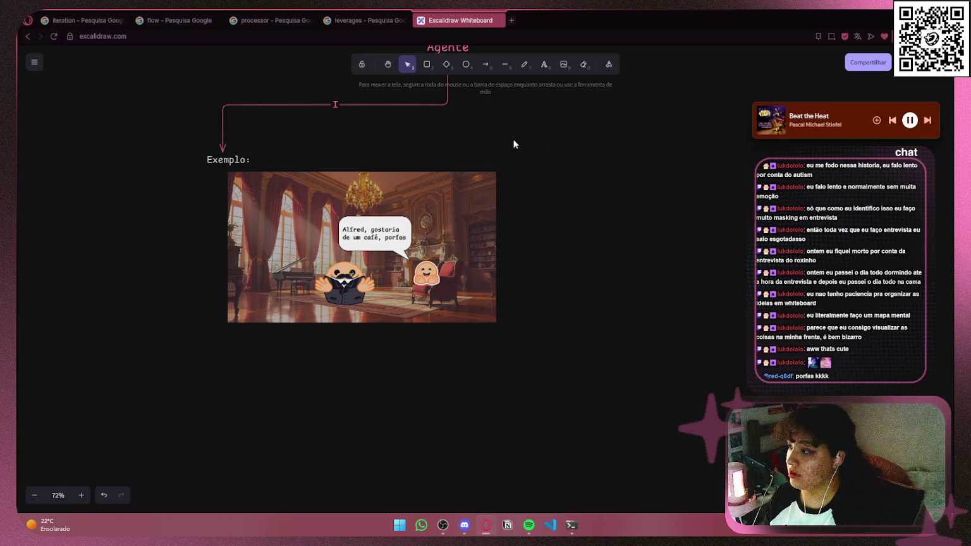
pyautogui.keyDown('ctrl'); pyautogui.scroll(2, 354, 353); pyautogui.keyUp('ctrl')
pyautogui.moveTo(593, 190); pyautogui.dragTo(617, 292)
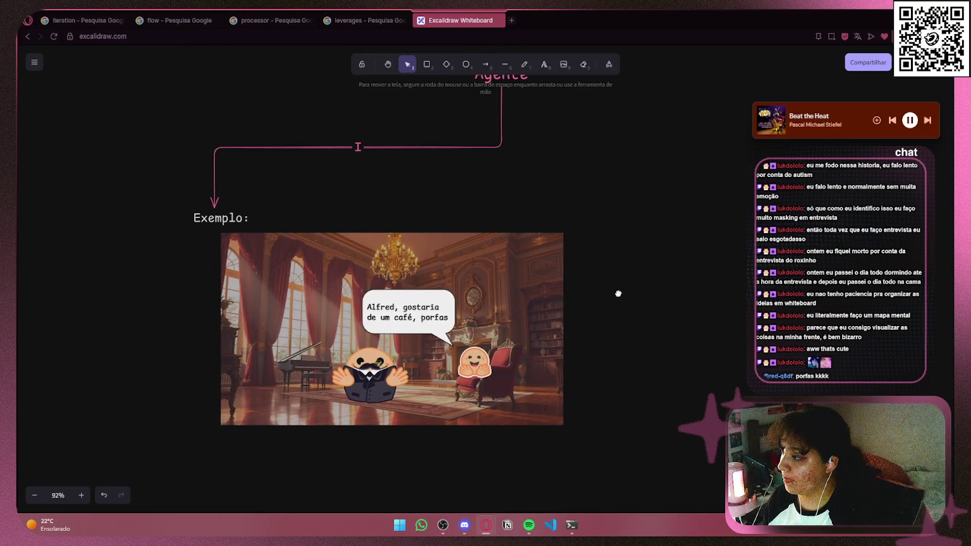
pyautogui.moveTo(217, 215)
pyautogui.mouseDown()
pyautogui.moveTo(222, 179)
pyautogui.moveTo(244, 206)
pyautogui.moveTo(384, 212)
pyautogui.mouseUp()
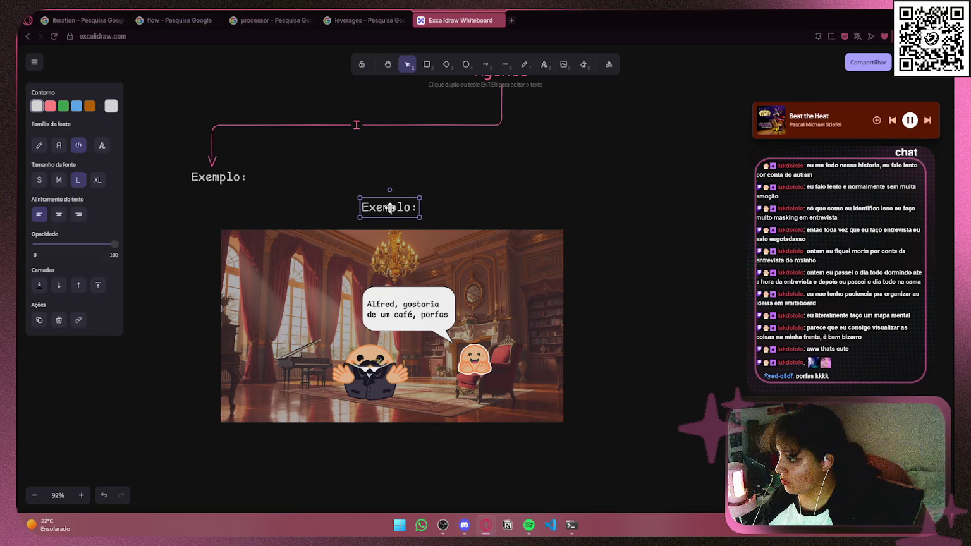
# - Rewrite the copied label in medium size as a sentence saying Alfred is the agent who understands commands
pyautogui.doubleClick(391, 208)
pyautogui.click(39, 180)
pyautogui.doubleClick(384, 211)
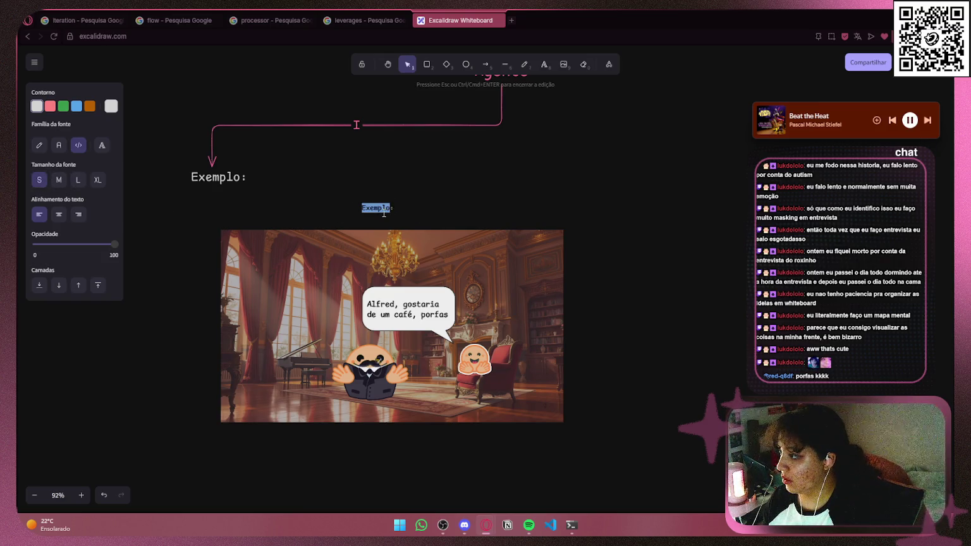
pyautogui.press('Right')
pyautogui.hotkey('ctrl', 'a')
pyautogui.click(59, 180)
pyautogui.press('BackSpace')
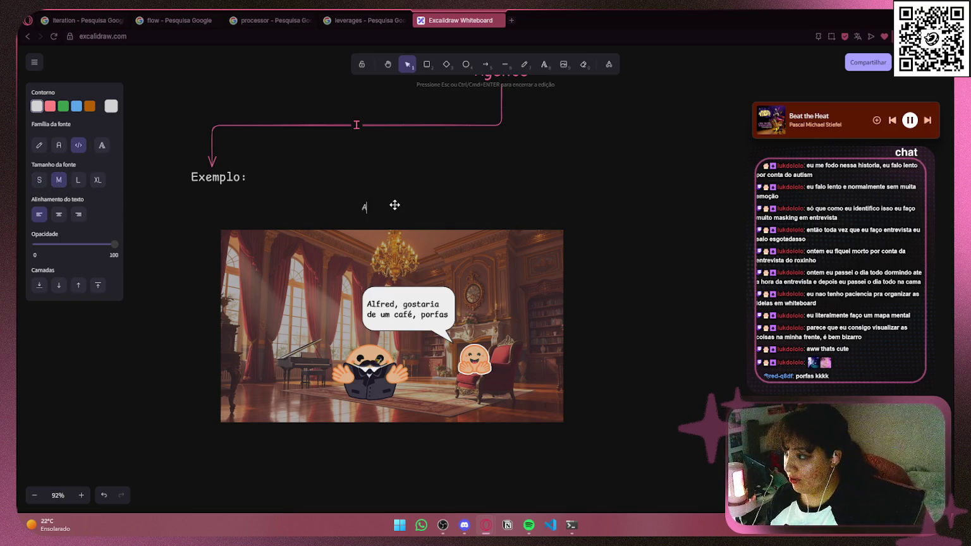
pyautogui.write('lfred')
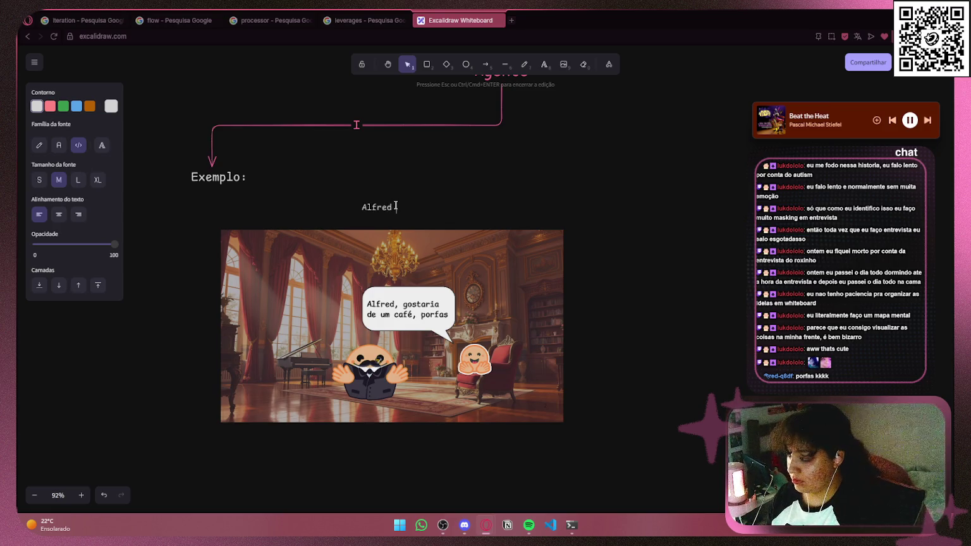
pyautogui.write(' é o nopss')
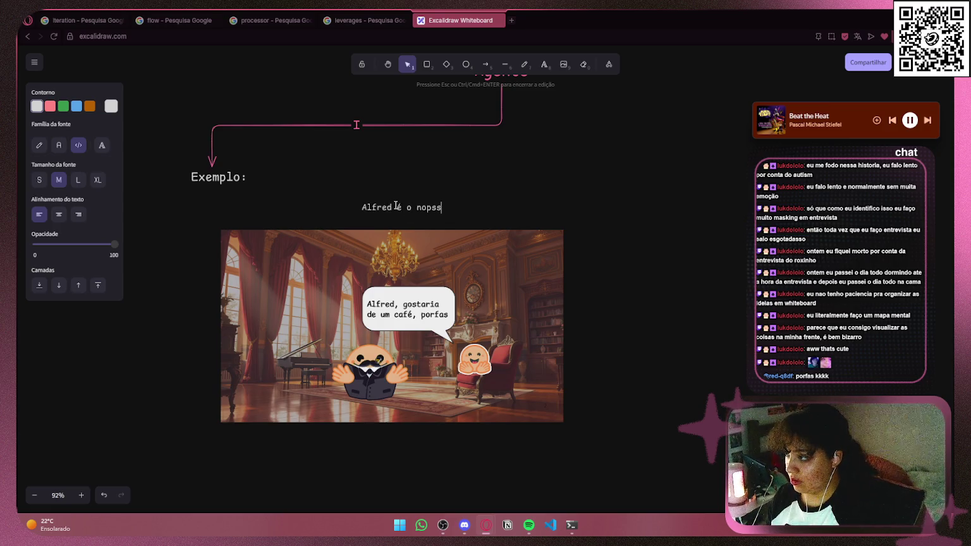
pyautogui.press('BackSpace')
pyautogui.press('BackSpace')
pyautogui.press('BackSpace')
pyautogui.write('sso agente.')
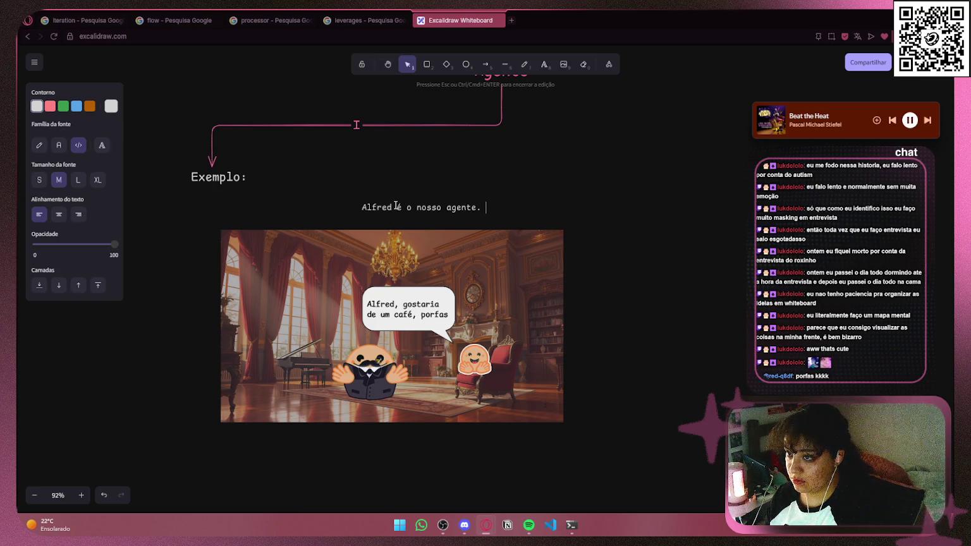
pyautogui.write('ele recebe um coman')
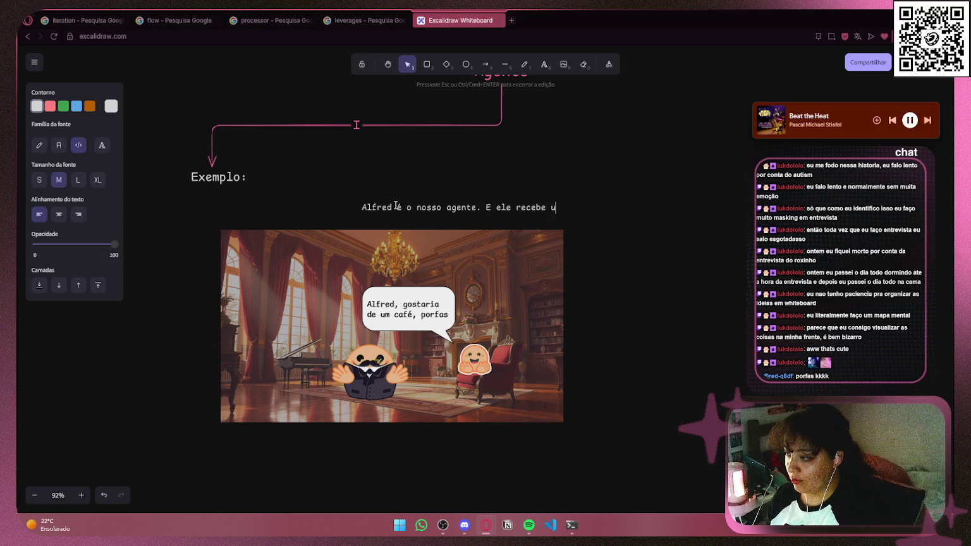
pyautogui.write('do ')
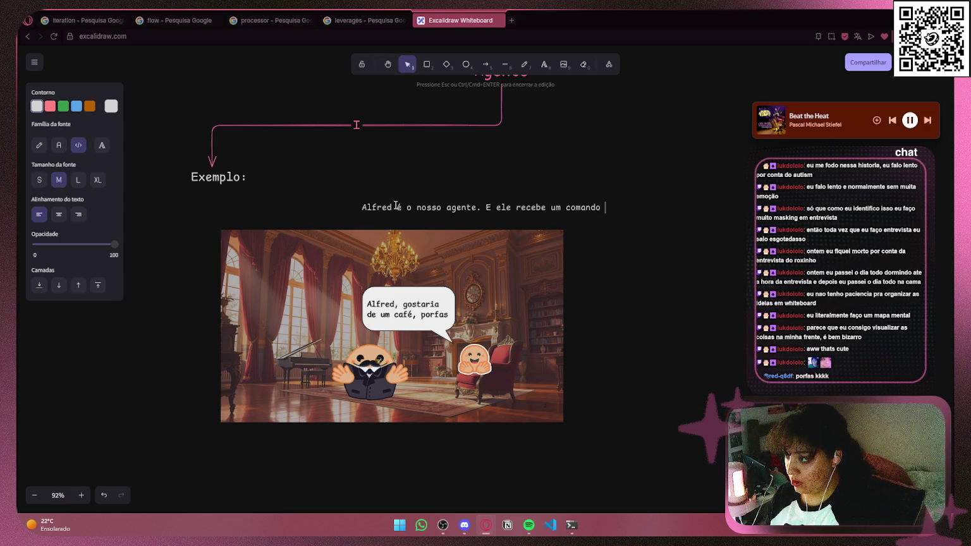
pyautogui.write('e logo entende po')
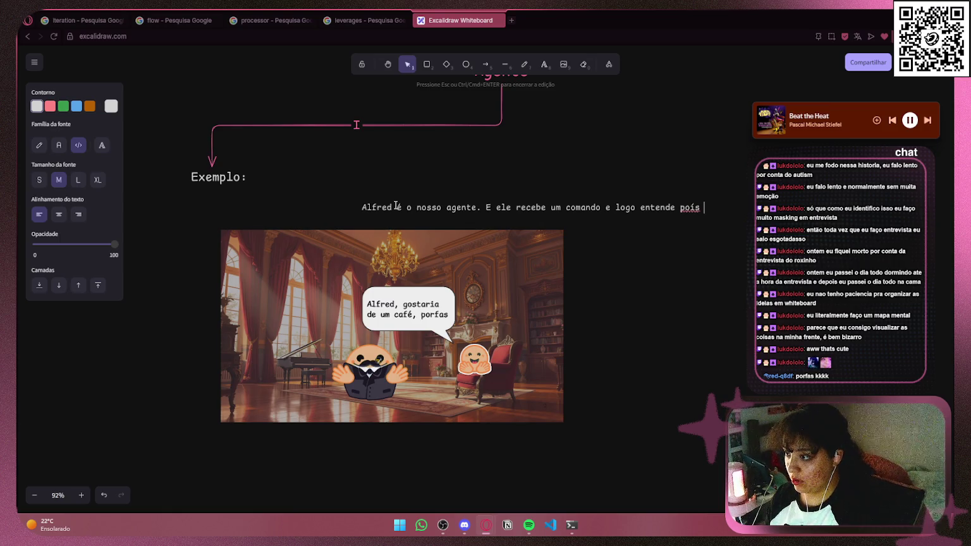
pyautogui.write('is com')
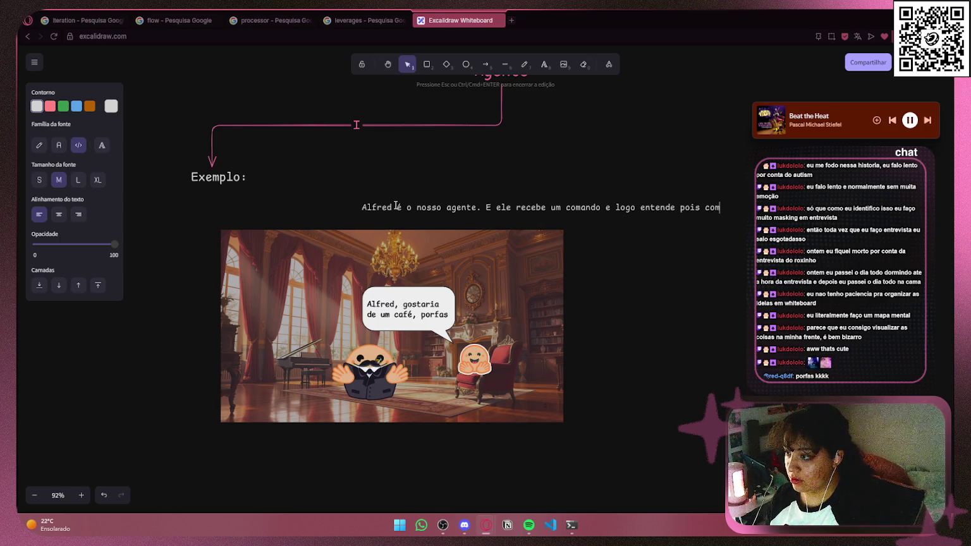
pyautogui.write('preende')
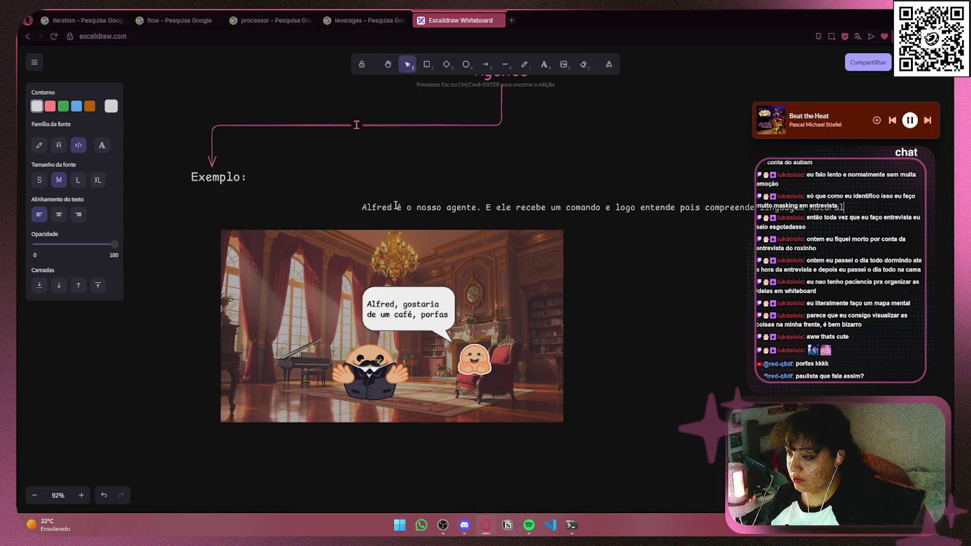
pyautogui.click(632, 190)
# - Move the Alfred caption to sit just above the image
pyautogui.click(776, 208)
pyautogui.moveTo(776, 208)
pyautogui.mouseDown()
pyautogui.moveTo(574, 236)
pyautogui.moveTo(568, 218)
pyautogui.mouseUp()
pyautogui.click(637, 282)
pyautogui.scroll(-2, 642, 247)
pyautogui.hscroll(3, 568, 241)
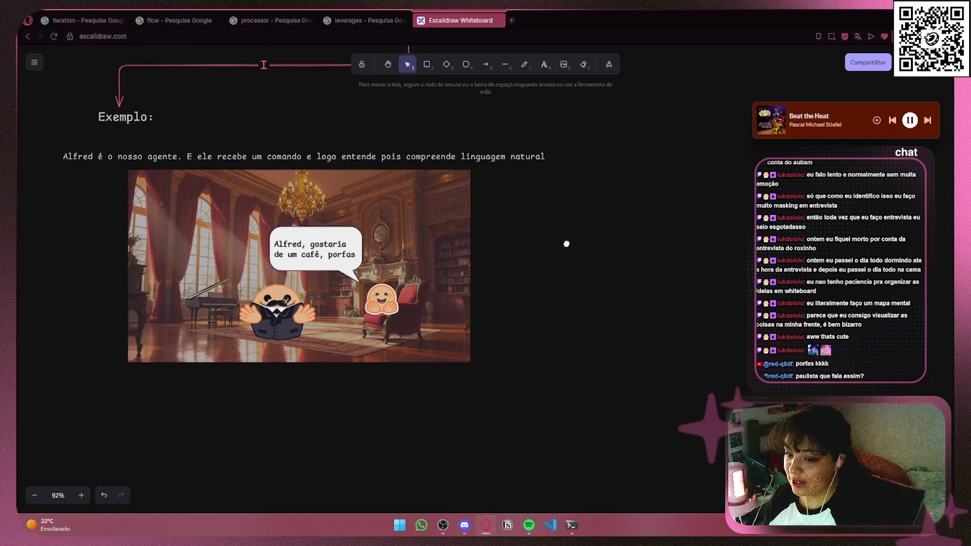
# - Narrow the Alfred caption from both sides to the image's width and centre-align it
pyautogui.click(530, 157)
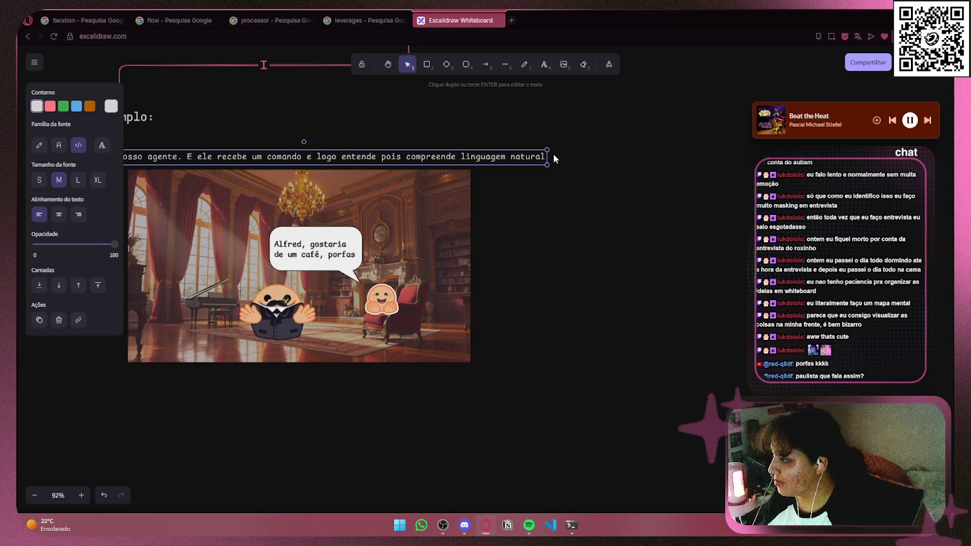
pyautogui.moveTo(547, 157); pyautogui.dragTo(470, 155)
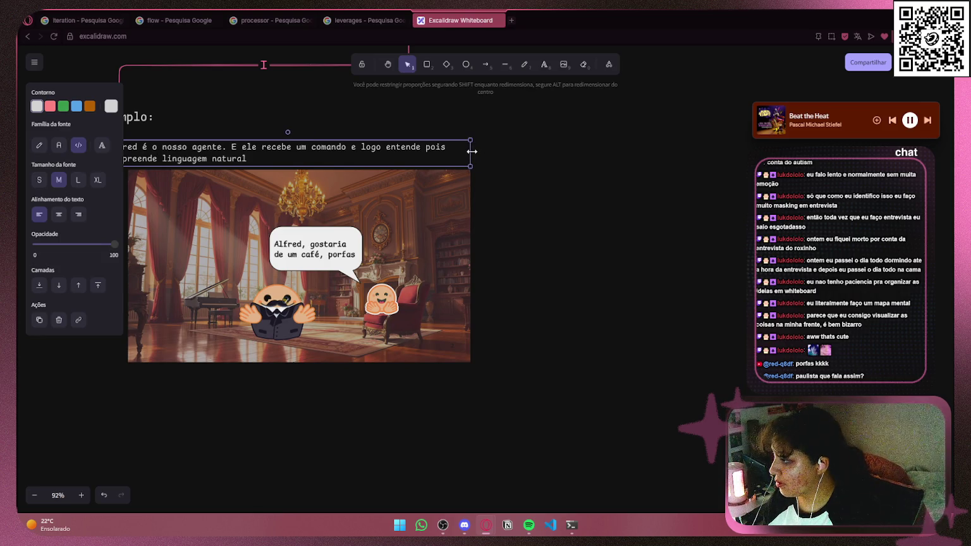
pyautogui.moveTo(600, 249); pyautogui.dragTo(736, 281)
pyautogui.moveTo(237, 184); pyautogui.dragTo(262, 192)
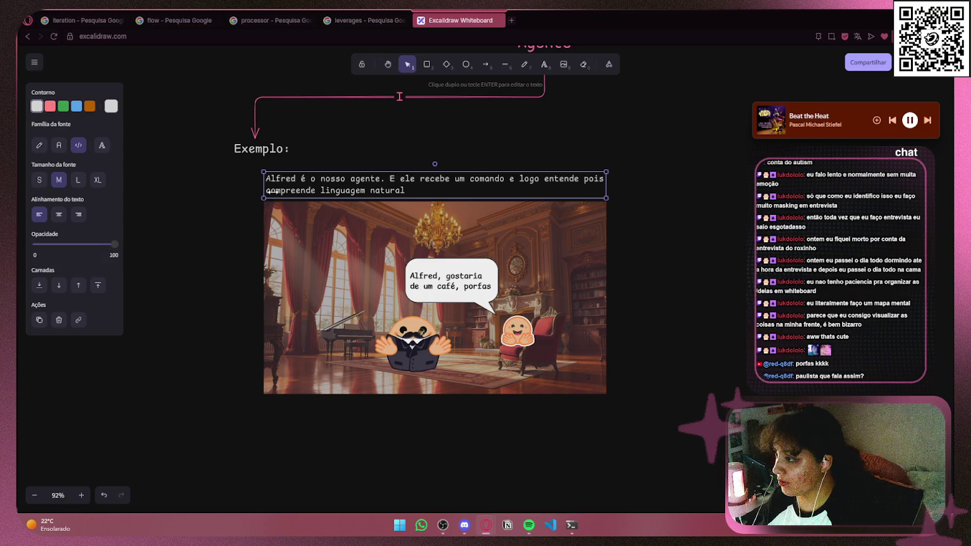
pyautogui.click(58, 216)
pyautogui.click(751, 202)
pyautogui.scroll(-1, 700, 237)
pyautogui.moveTo(700, 237)
pyautogui.mouseDown()
pyautogui.moveTo(589, 254)
pyautogui.moveTo(546, 184)
pyautogui.moveTo(594, 192)
pyautogui.moveTo(582, 189)
pyautogui.mouseUp()
pyautogui.click(366, 158)
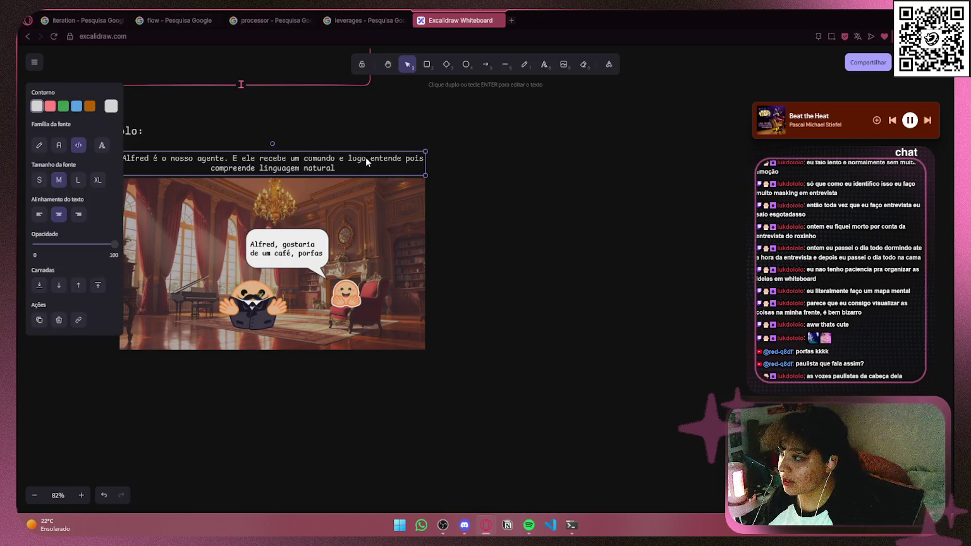
# - Duplicate the caption below the image, rewriting it: to make a cafezin he must plan the tools needed
pyautogui.hotkey('ctrl', 'd')
pyautogui.moveTo(277, 169)
pyautogui.mouseDown()
pyautogui.moveTo(277, 400)
pyautogui.moveTo(277, 374)
pyautogui.mouseUp()
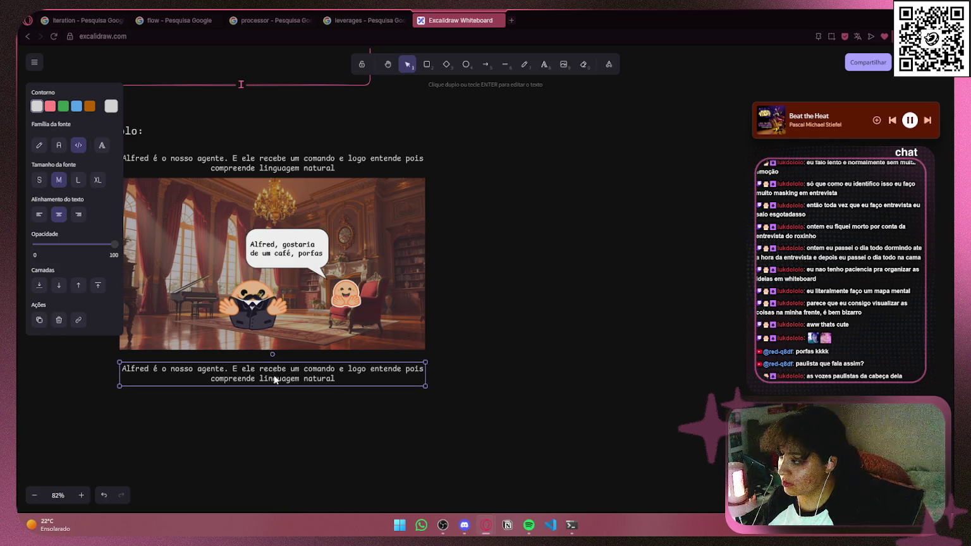
pyautogui.doubleClick(281, 378)
pyautogui.press('BackSpace')
pyautogui.write('po')
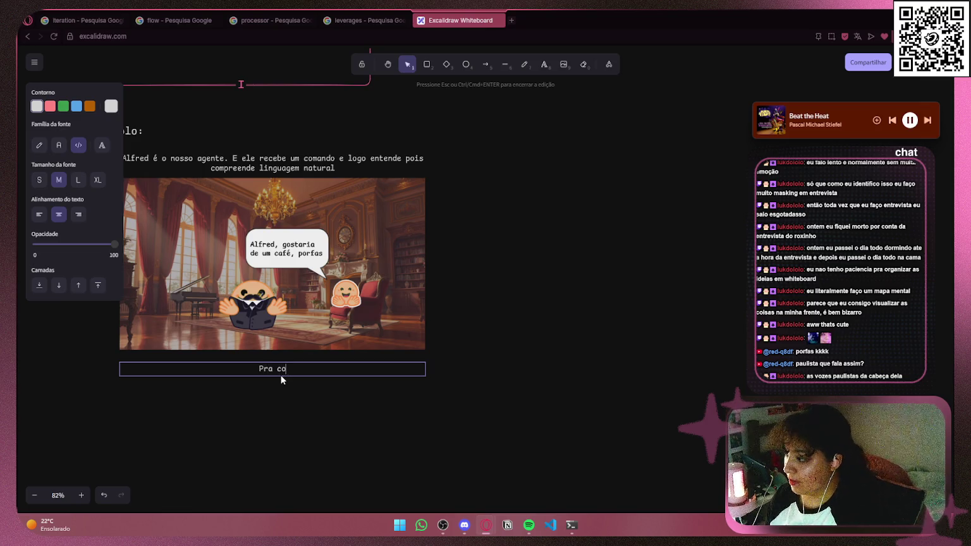
pyautogui.write('guir fqazer o')
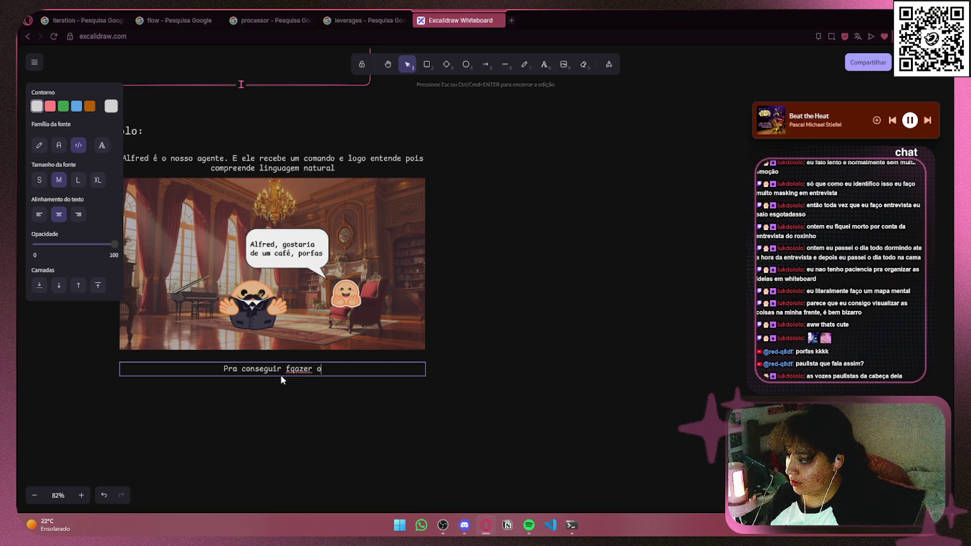
pyautogui.press('BackSpace')
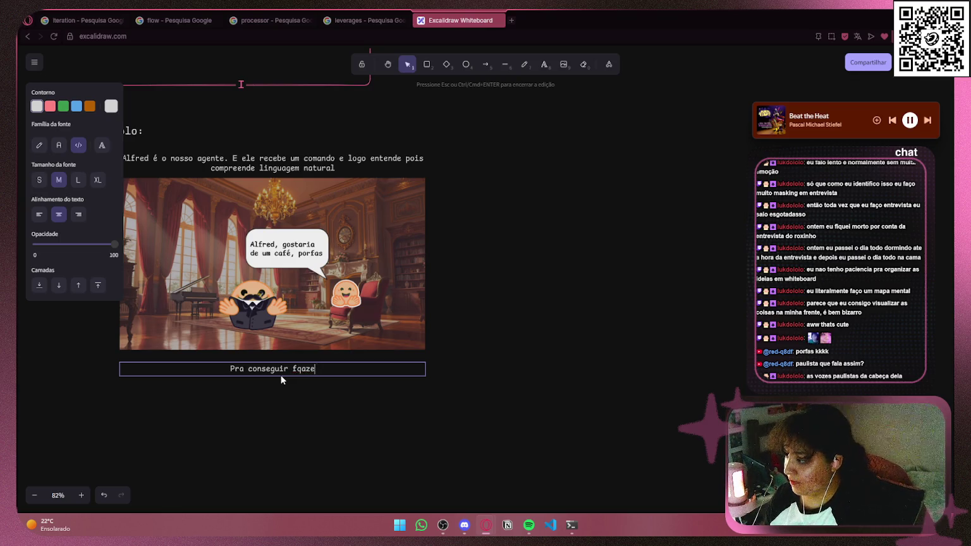
pyautogui.press('BackSpace')
pyautogui.write('azer um cafezin, ele precisa')
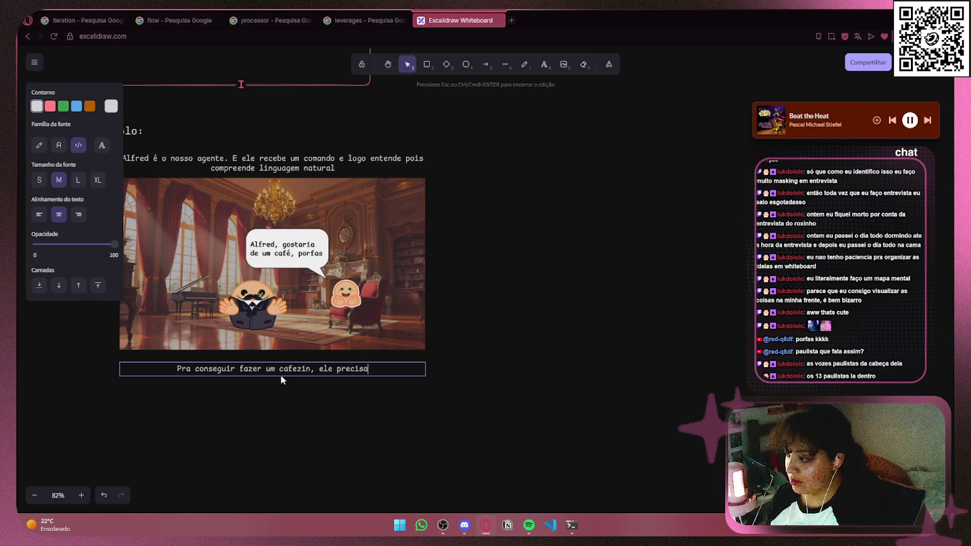
pyautogui.write(' pensar e planejar como')
pyautogui.press('BackSpace')
pyautogui.press('BackSpace')
pyautogui.press('BackSpace')
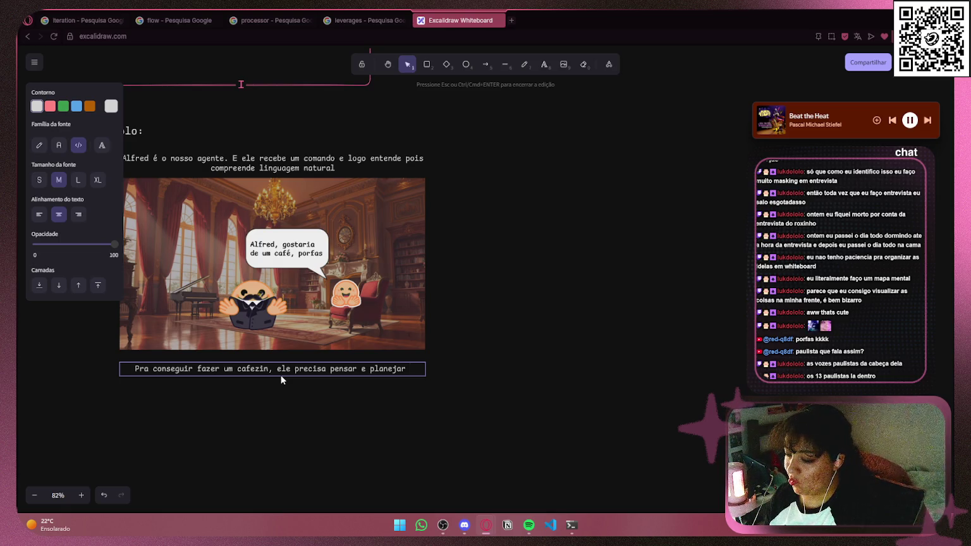
pyautogui.write('as ferr')
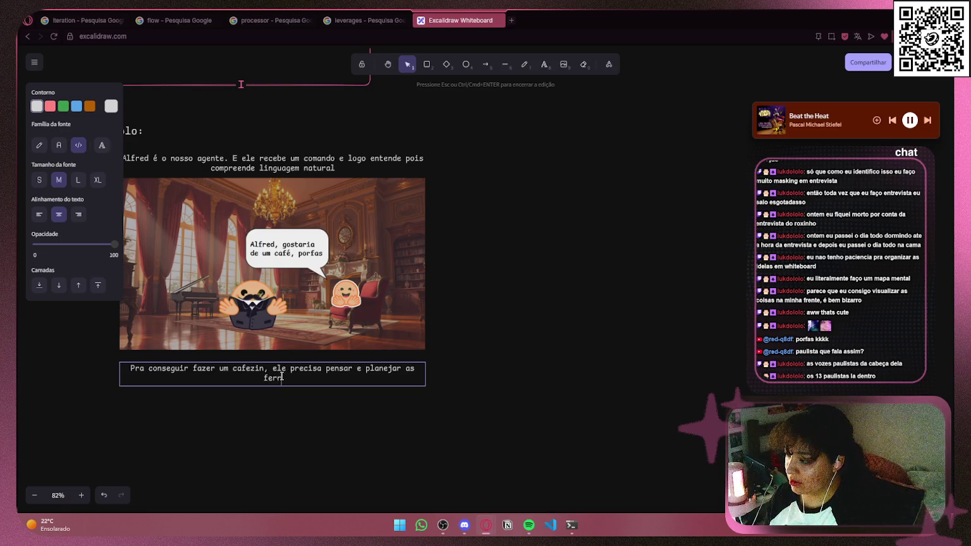
pyautogui.write('amentas que elç')
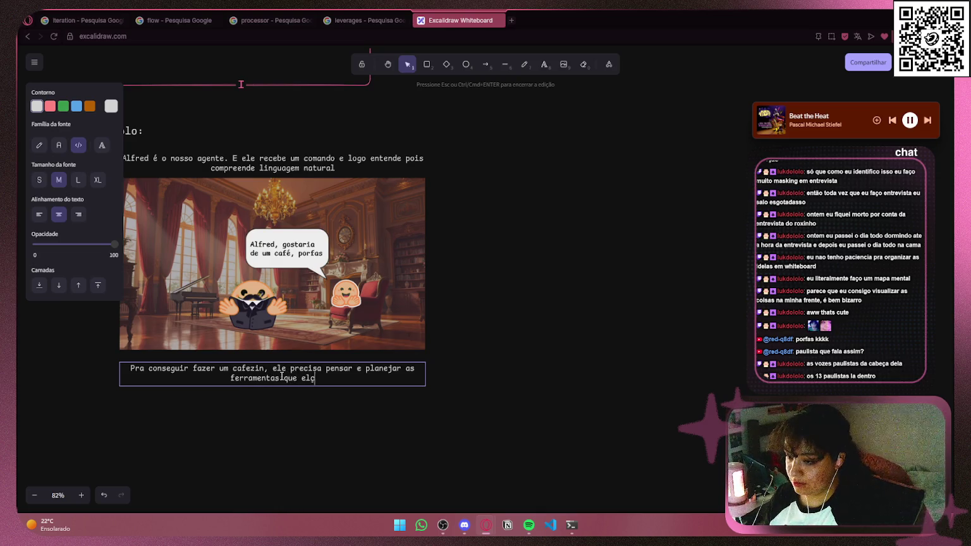
pyautogui.write('e precisa')
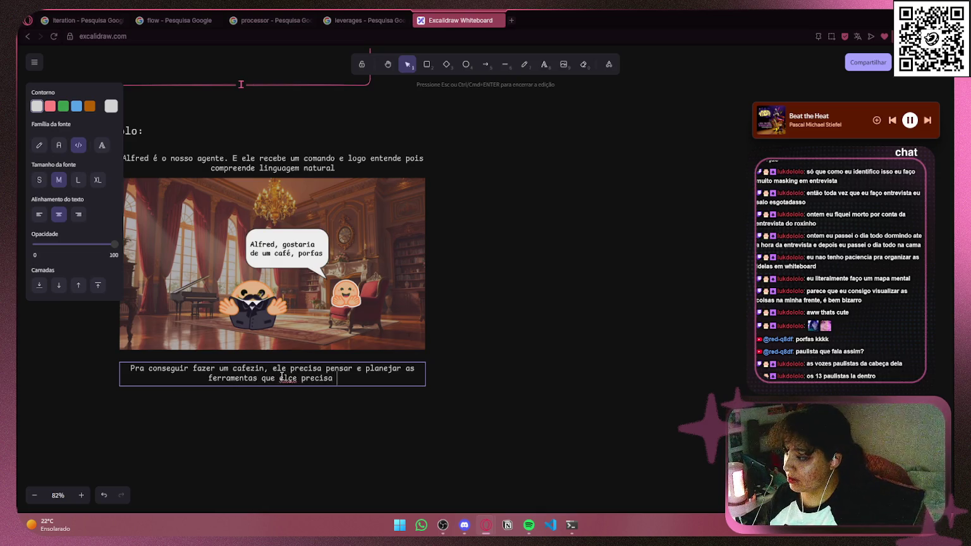
pyautogui.press('BackSpace')
pyautogui.press('BackSpace')
pyautogui.press('BackSpace')
pyautogui.write('e ')
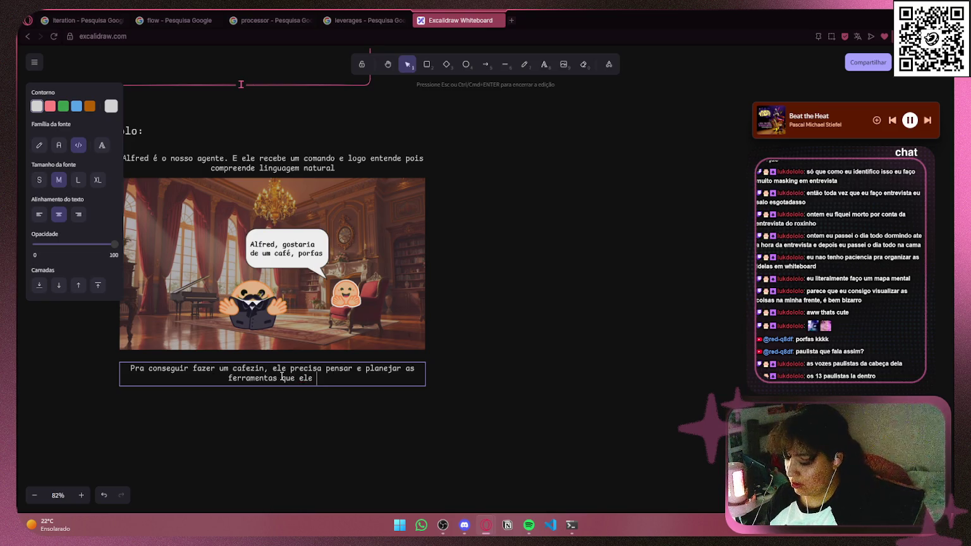
pyautogui.write('precisa pra ')
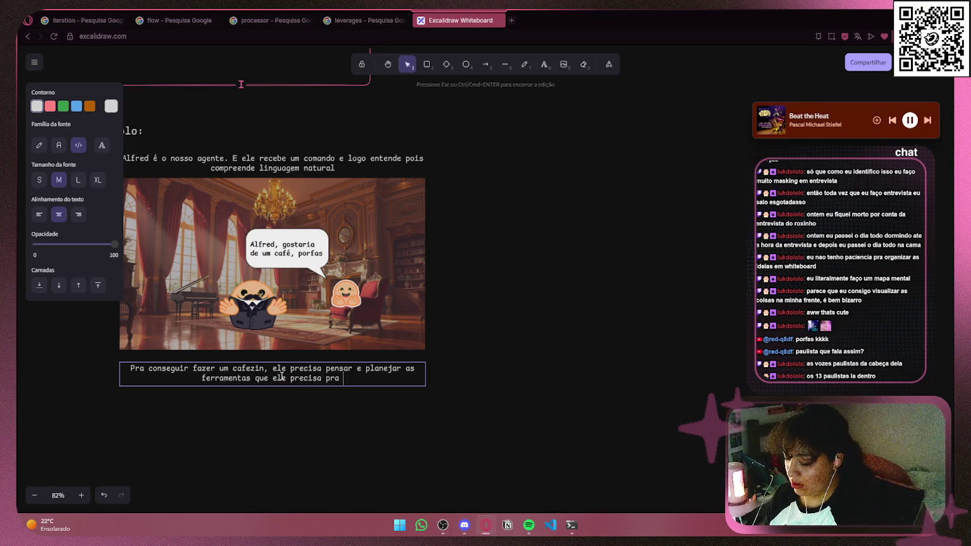
pyautogui.write('isso')
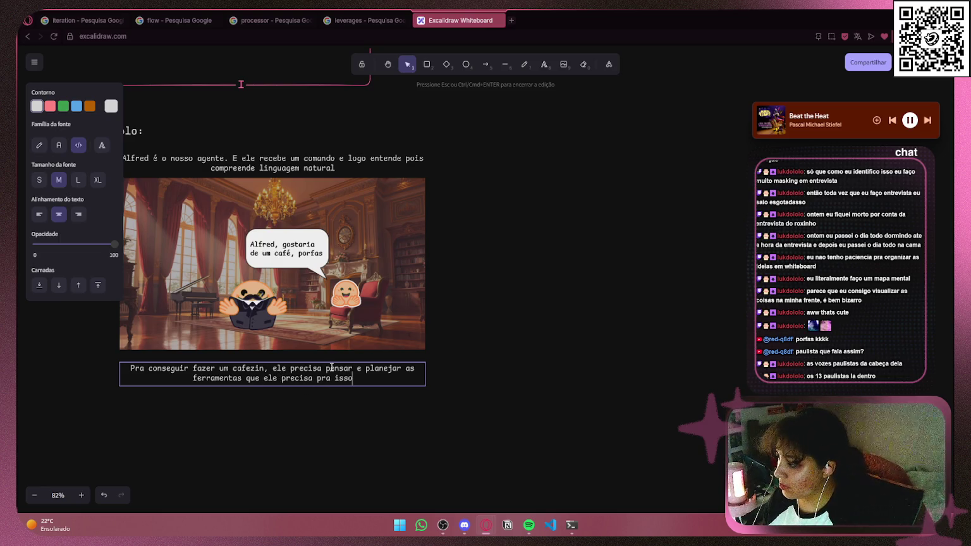
# - Select the new caption's text and bring up its copy options
pyautogui.moveTo(326, 369); pyautogui.dragTo(399, 367)
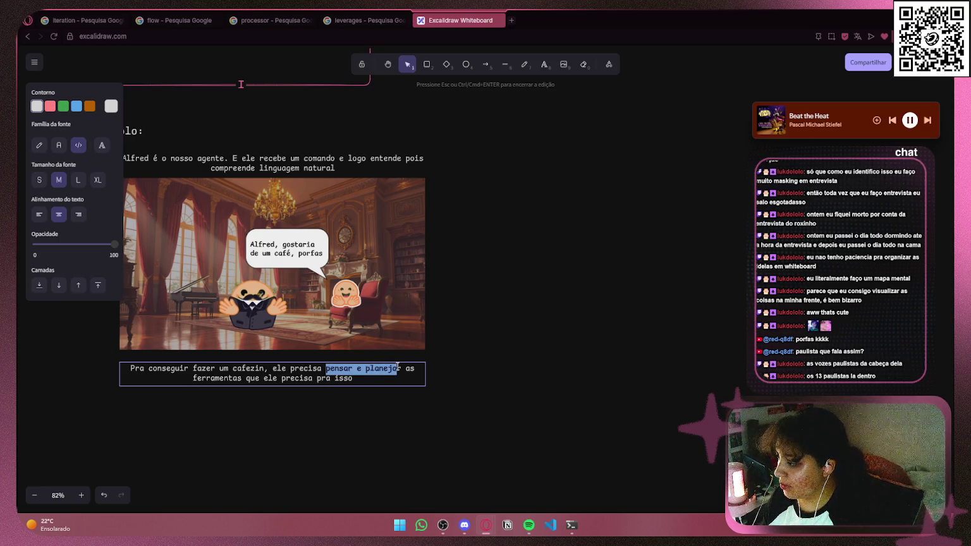
pyautogui.press('Escape')
pyautogui.hotkey('ctrl', 'a')
pyautogui.doubleClick(365, 374)
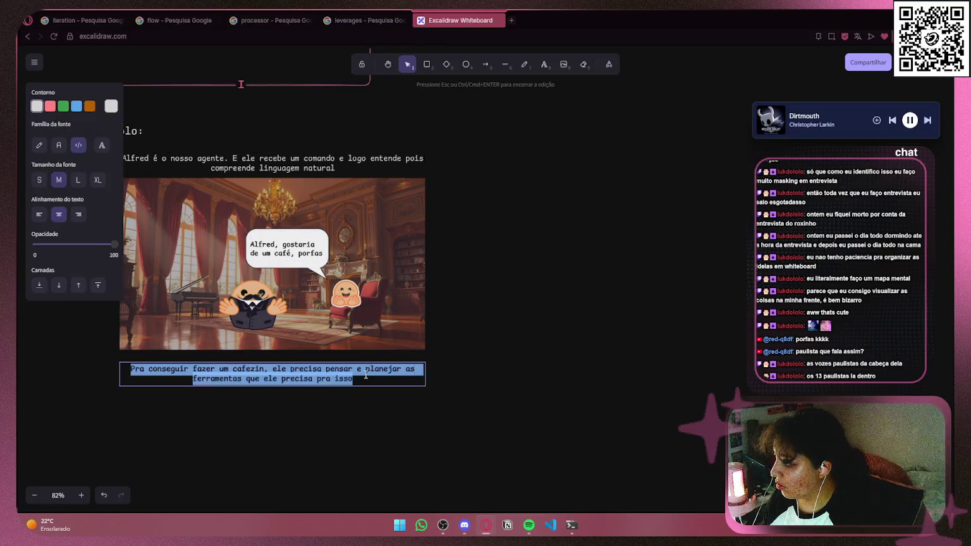
pyautogui.rightClick(363, 376)
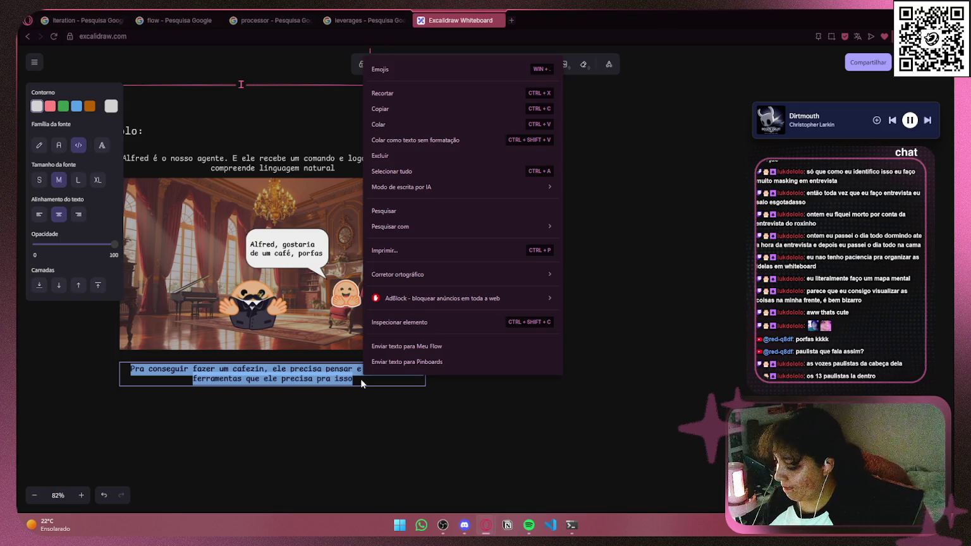
pyautogui.click(355, 419)
pyautogui.scroll(5, 371, 404)
pyautogui.scroll(-2, 489, 214)
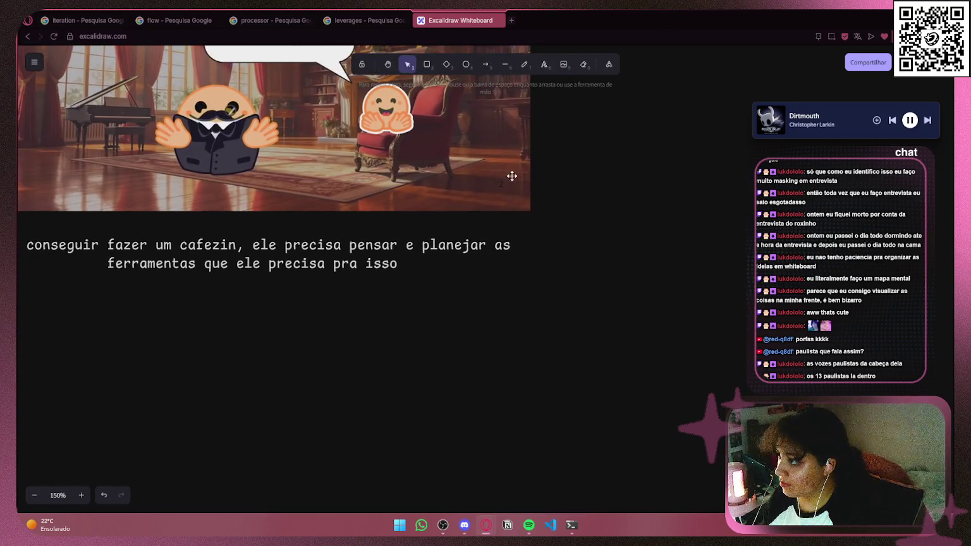
# - Draw pink lines under 'pensar e planejar' and 'ferramentas', then zoom out to the whole example
pyautogui.click(506, 64)
pyautogui.click(110, 105)
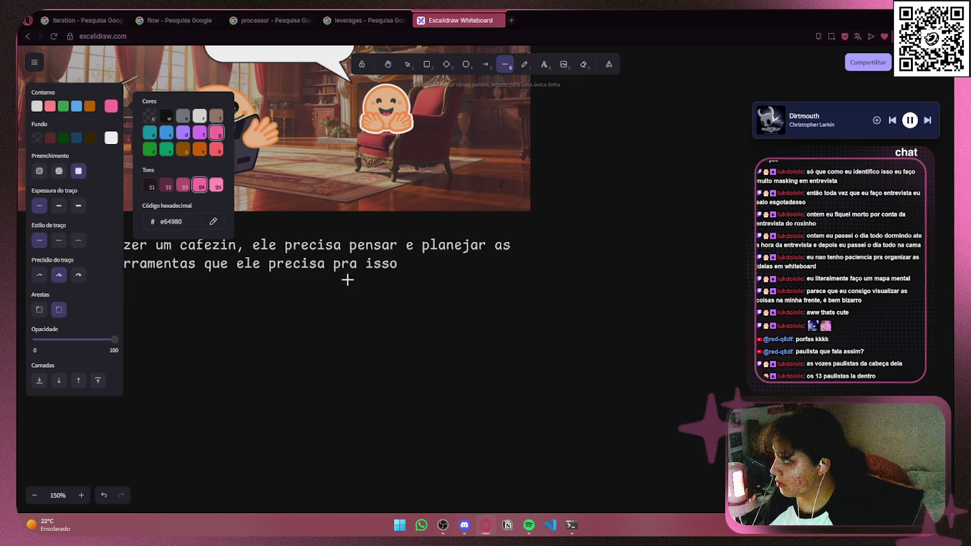
pyautogui.moveTo(349, 251); pyautogui.dragTo(486, 255)
pyautogui.scroll(-4, 366, 273)
pyautogui.moveTo(327, 288); pyautogui.dragTo(440, 325)
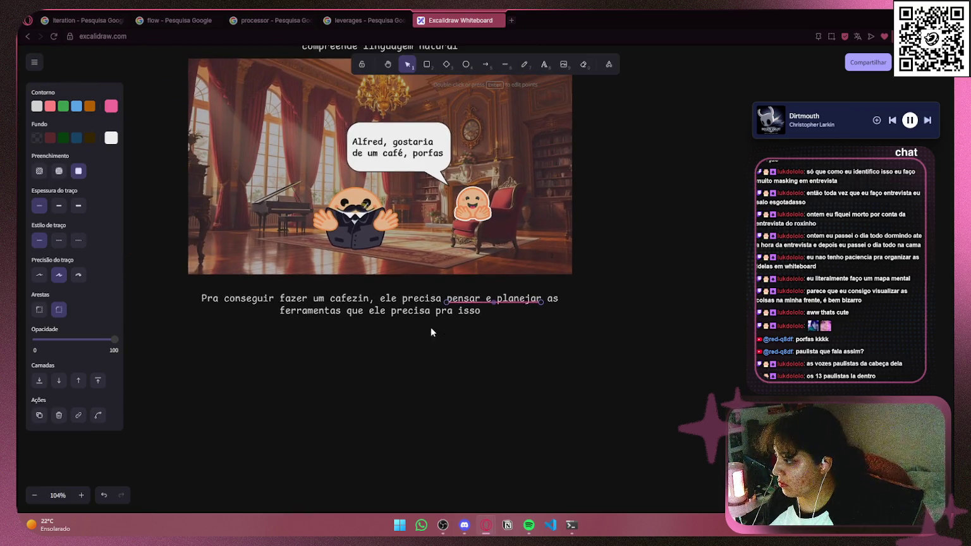
pyautogui.keyDown('ctrl'); pyautogui.scroll(5, 240, 327); pyautogui.keyUp('ctrl')
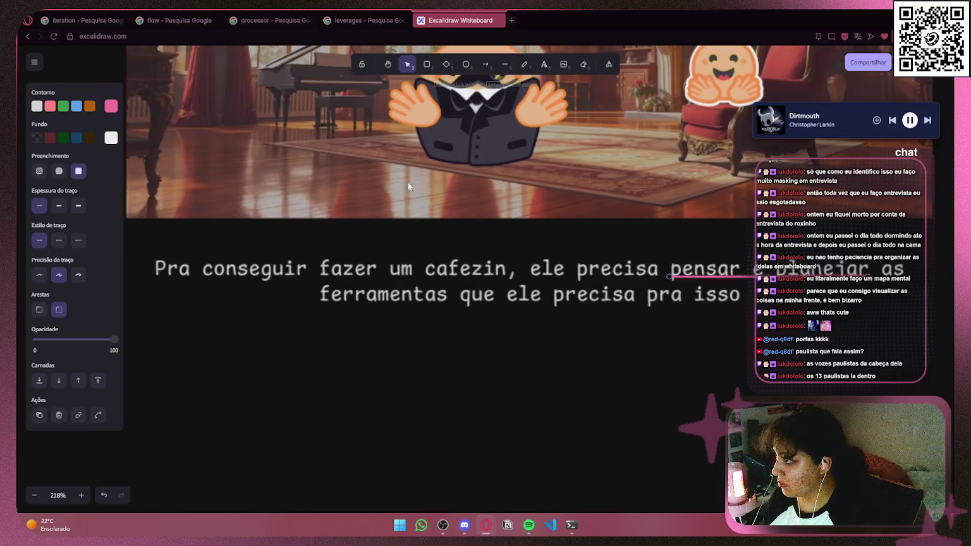
pyautogui.click(506, 65)
pyautogui.moveTo(317, 303); pyautogui.dragTo(450, 307)
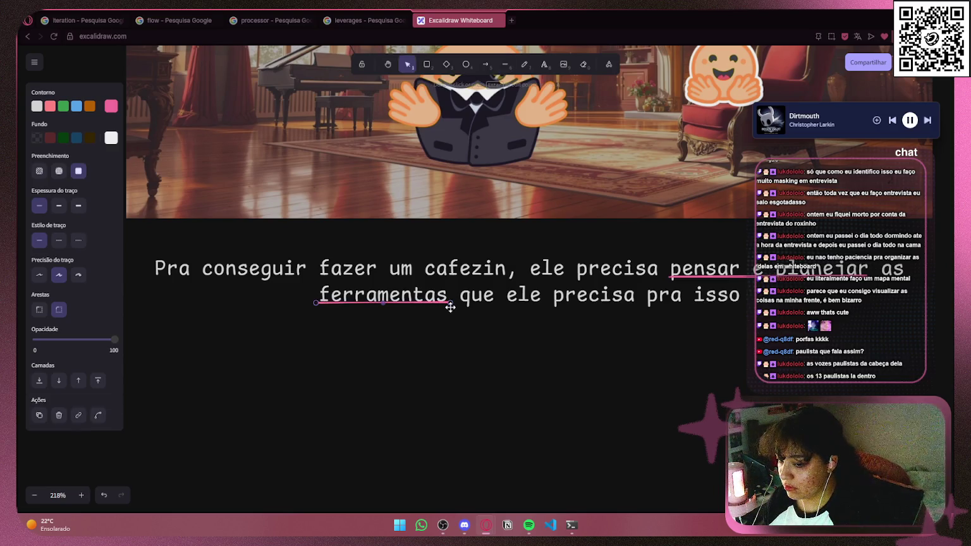
pyautogui.scroll(-10, 450, 307)
pyautogui.moveTo(740, 224)
pyautogui.mouseDown()
pyautogui.moveTo(547, 326)
pyautogui.moveTo(478, 267)
pyautogui.mouseUp()
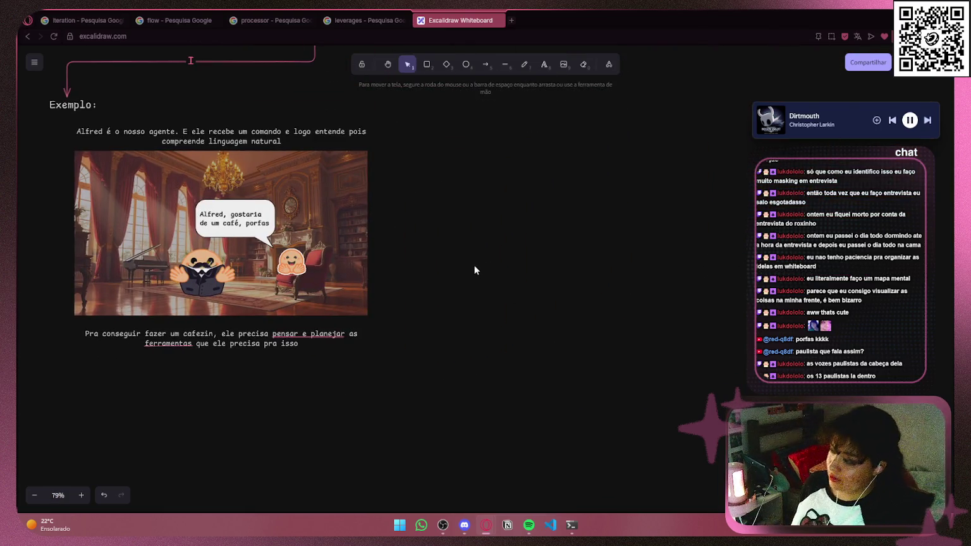
pyautogui.scroll(1, 457, 188)
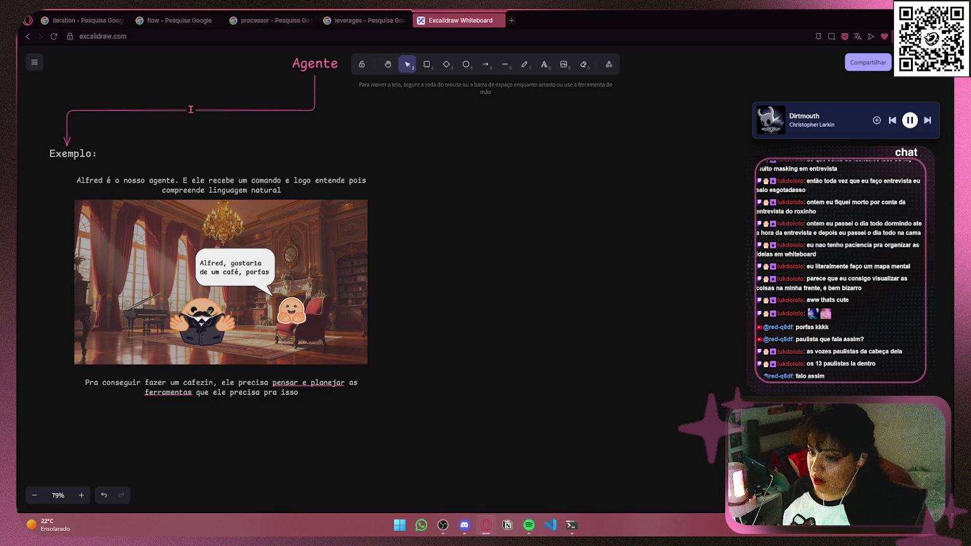
# - Paste the Reason and plan image, shrink it, and place it right of the first Alfred scene
pyautogui.scroll(2, 336, 438)
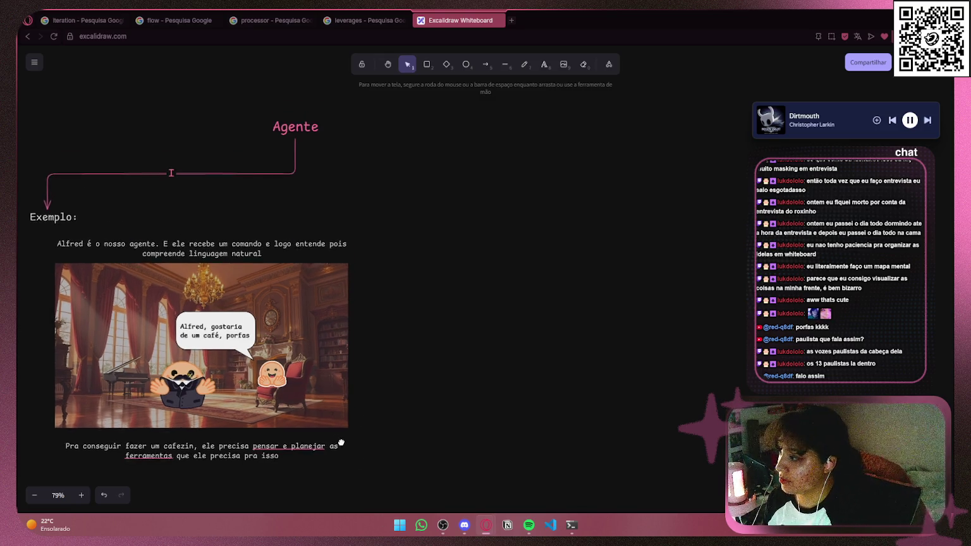
pyautogui.hscroll(2, 516, 292)
pyautogui.hotkey('ctrl', 'v')
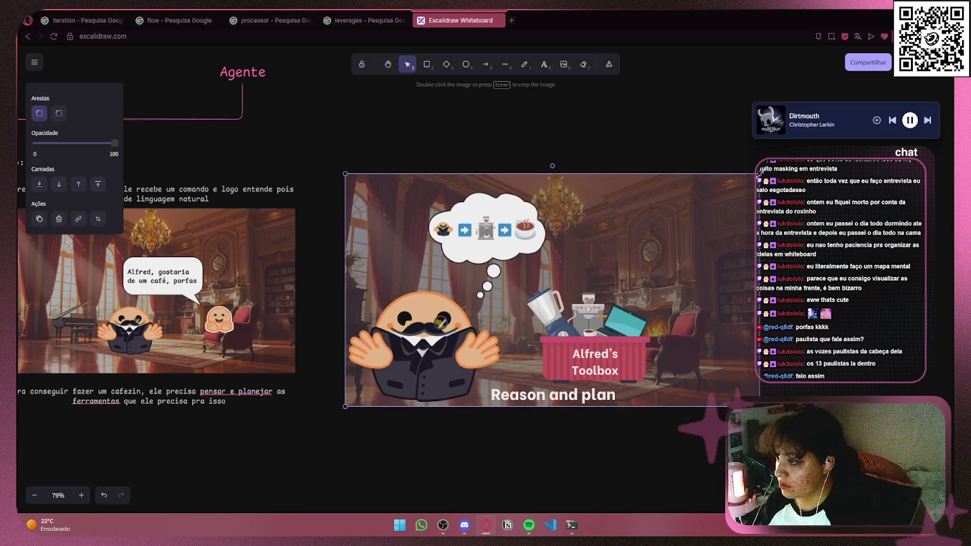
pyautogui.moveTo(759, 173); pyautogui.dragTo(657, 234)
pyautogui.moveTo(554, 334)
pyautogui.mouseDown()
pyautogui.moveTo(516, 309)
pyautogui.moveTo(551, 307)
pyautogui.mouseUp()
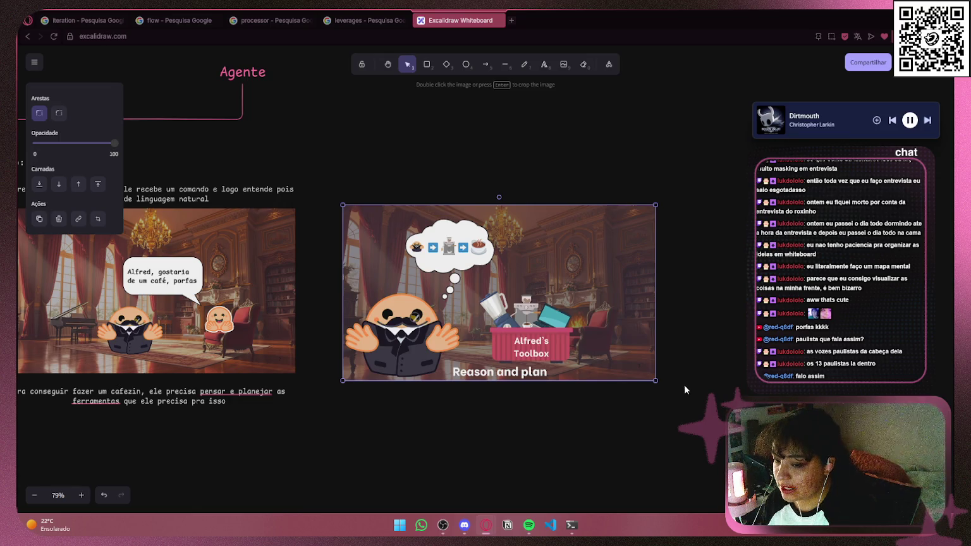
pyautogui.moveTo(655, 381); pyautogui.dragTo(615, 364)
pyautogui.moveTo(519, 308); pyautogui.dragTo(525, 315)
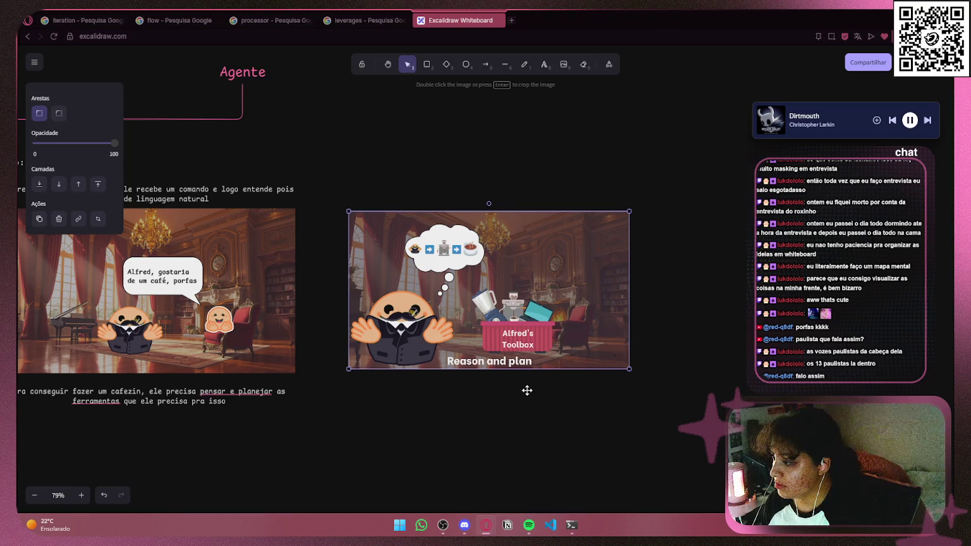
pyautogui.click(389, 388)
pyautogui.moveTo(389, 388)
pyautogui.mouseDown()
pyautogui.moveTo(553, 333)
pyautogui.moveTo(440, 343)
pyautogui.moveTo(502, 340)
pyautogui.mouseUp()
pyautogui.moveTo(587, 248); pyautogui.dragTo(660, 239)
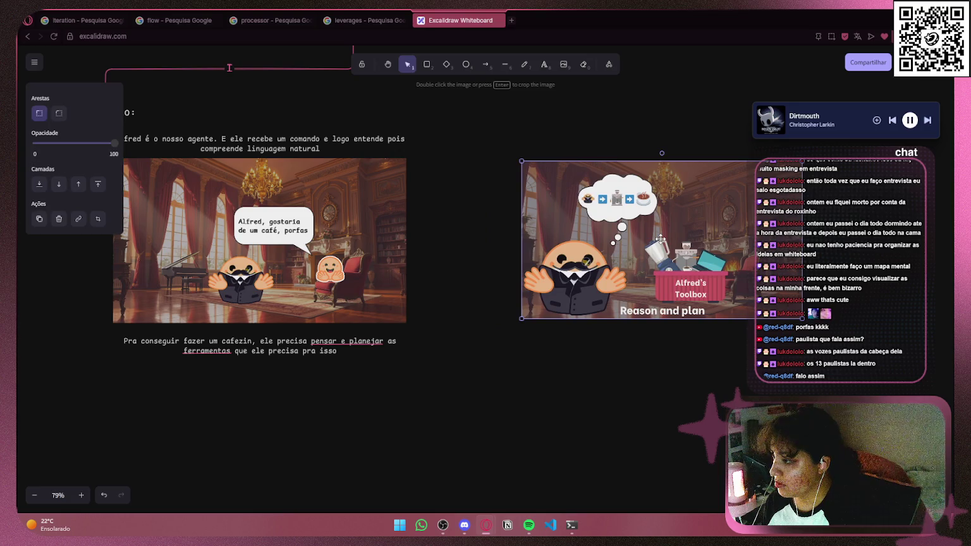
pyautogui.click(427, 342)
# - Copy the first scene's caption above the Reason and plan image and start editing the copy
pyautogui.click(304, 343)
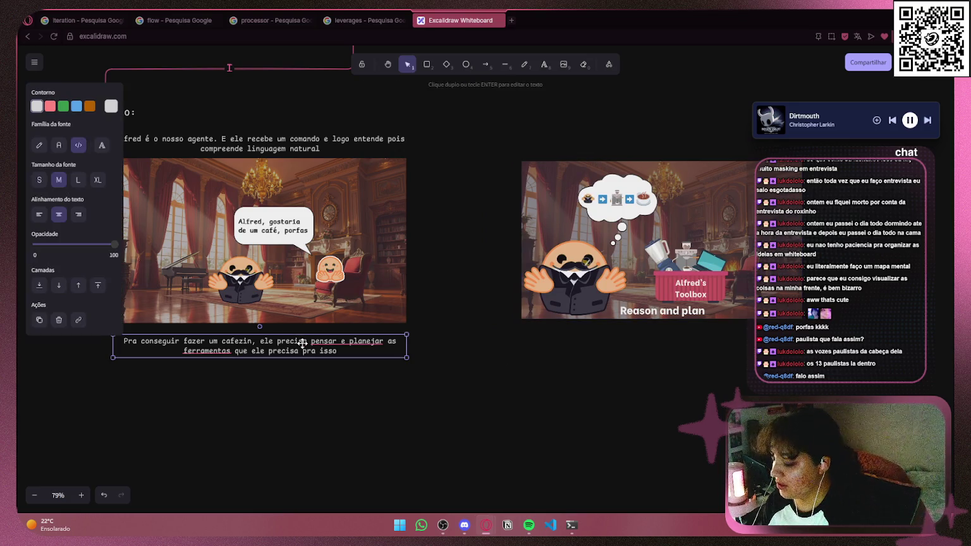
pyautogui.moveTo(302, 343)
pyautogui.mouseDown()
pyautogui.moveTo(676, 110)
pyautogui.moveTo(651, 133)
pyautogui.moveTo(657, 146)
pyautogui.mouseUp()
pyautogui.doubleClick(657, 146)
# - Retype the copied caption as 'Alfred, pensando e planejando:'
pyautogui.press('BackSpace')
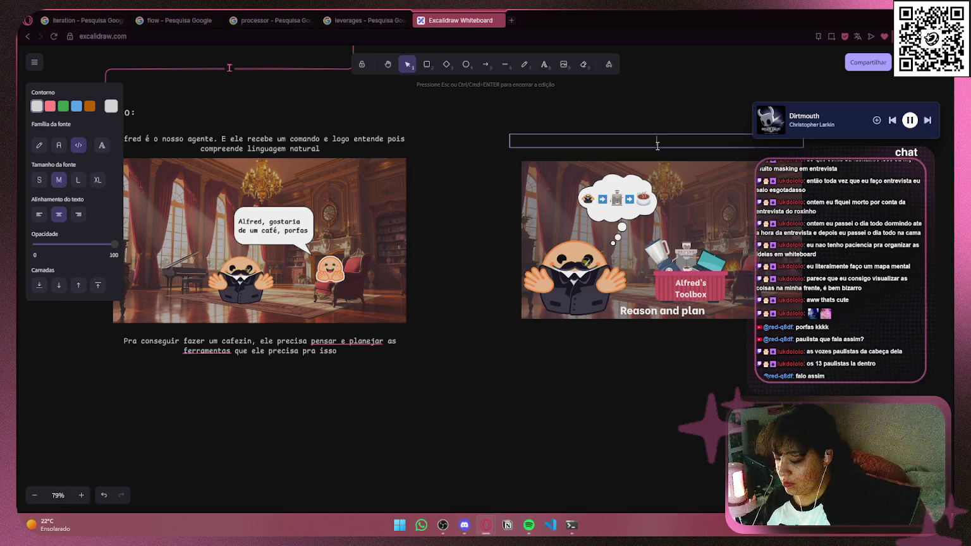
pyautogui.write('Alfred')
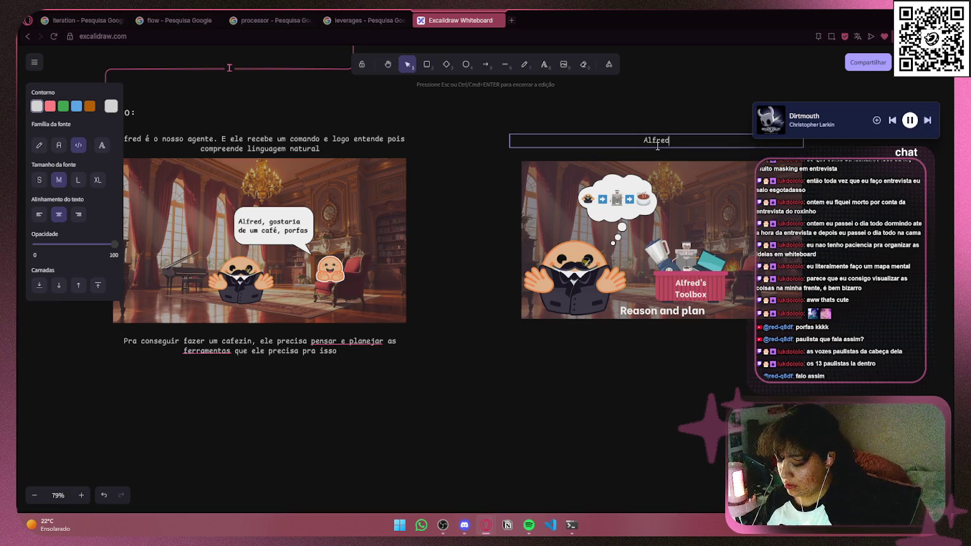
pyautogui.write(', pensando e ')
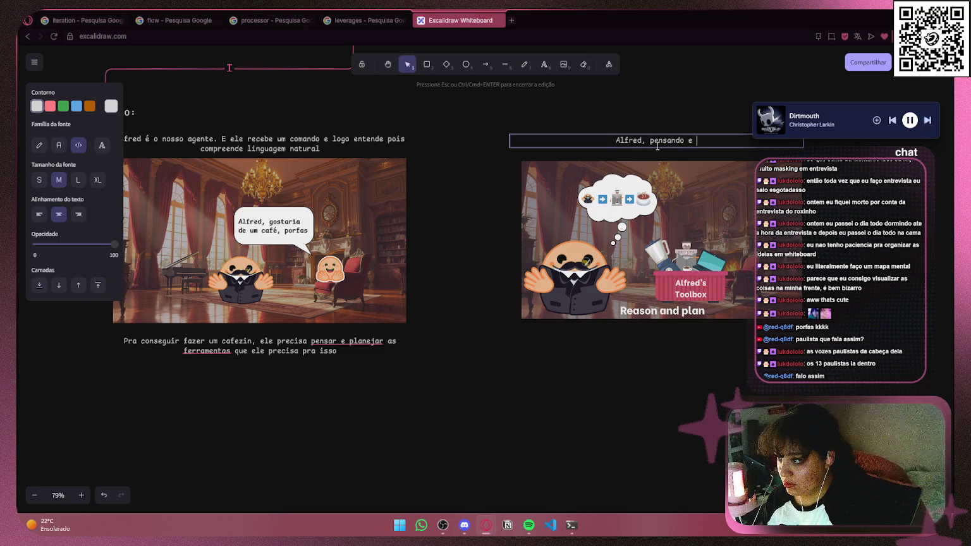
pyautogui.write('planej')
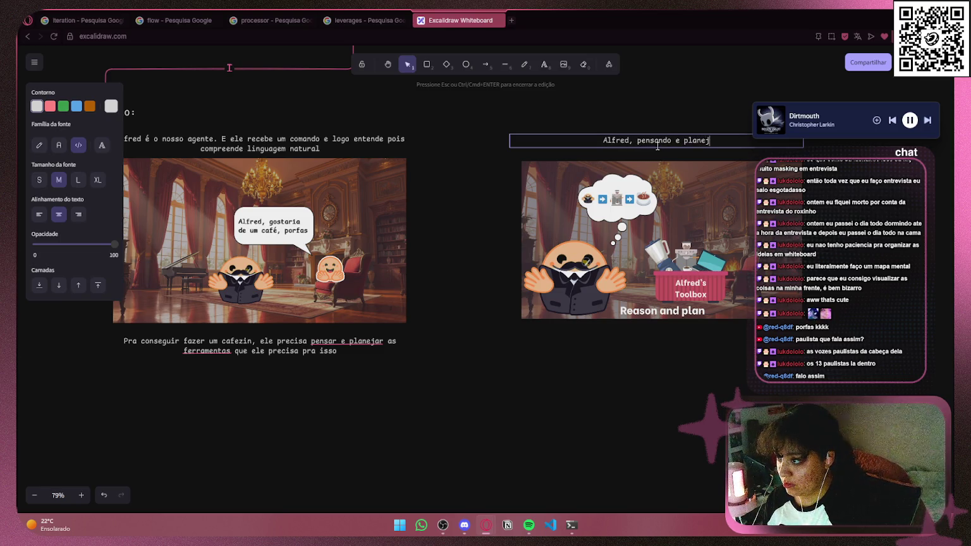
pyautogui.write('ando o que fazer para')
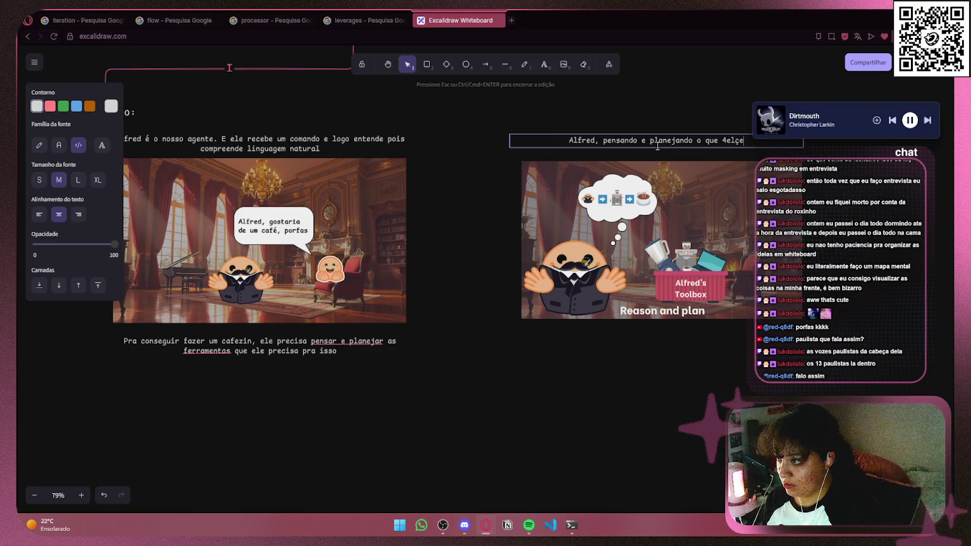
pyautogui.press('BackSpace')
pyautogui.press('BackSpace')
pyautogui.press('BackSpace')
pyautogui.press('BackSpace')
pyautogui.press('BackSpace')
pyautogui.press('BackSpace')
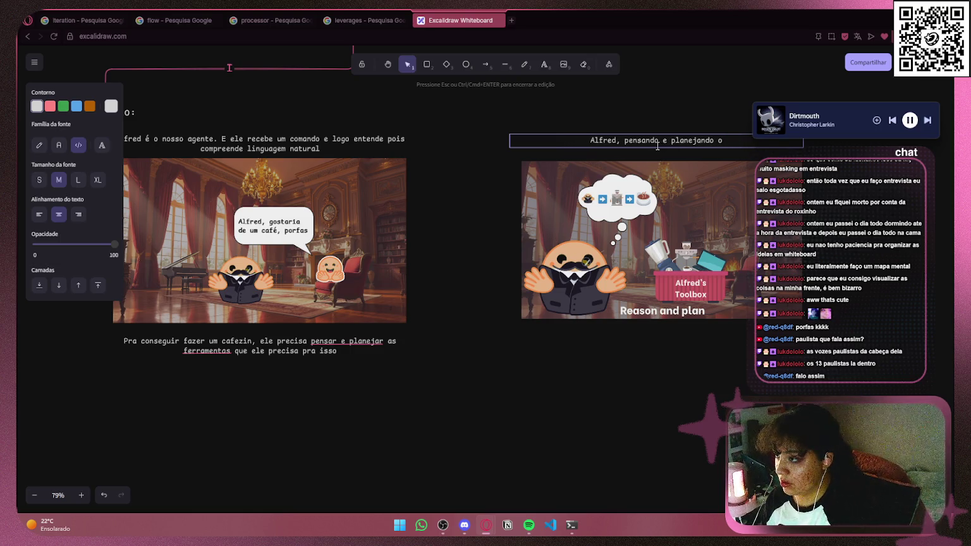
pyautogui.write('o:')
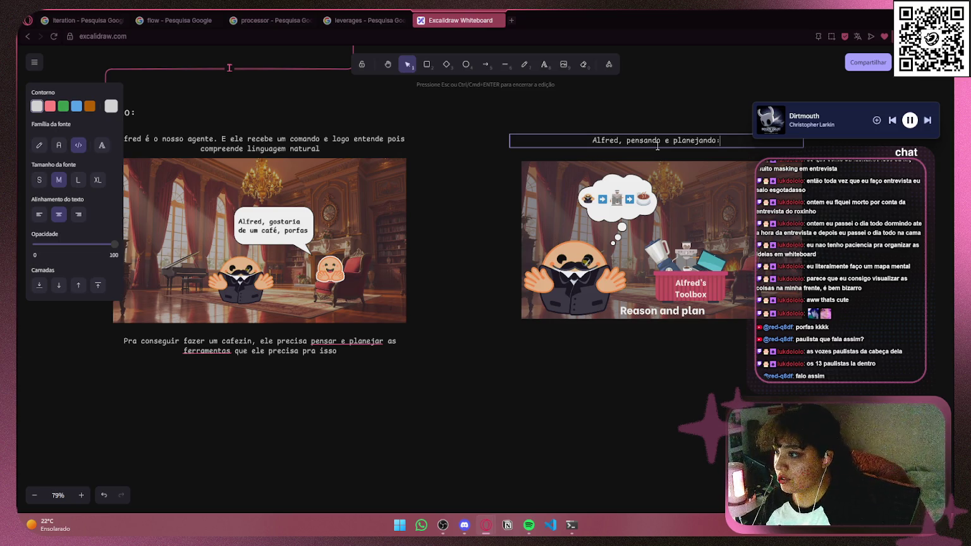
pyautogui.click(480, 344)
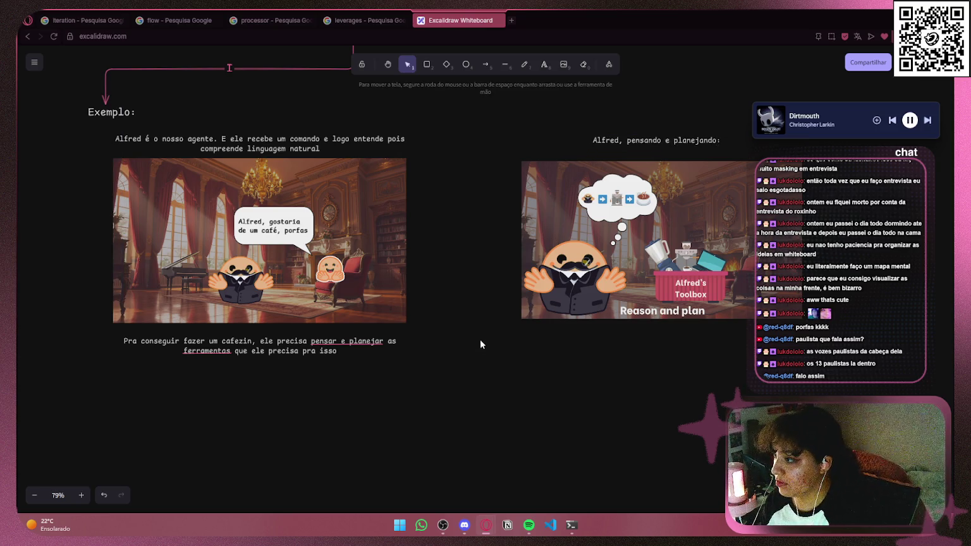
# - Draw a pink elbow arrow from the first caption to the new 'Alfred, pensando e planejando:' caption
pyautogui.click(394, 246)
pyautogui.click(485, 63)
pyautogui.moveTo(330, 383)
pyautogui.mouseDown()
pyautogui.moveTo(581, 112)
pyautogui.moveTo(577, 139)
pyautogui.moveTo(555, 138)
pyautogui.mouseUp()
pyautogui.click(639, 142)
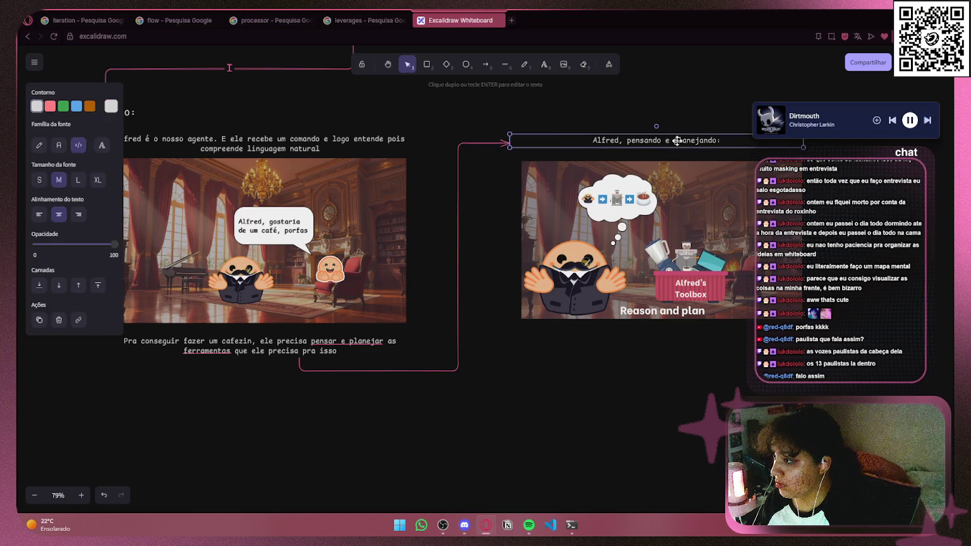
# - Narrow the new caption's text box and shift it to the right
pyautogui.moveTo(804, 146)
pyautogui.mouseDown()
pyautogui.moveTo(651, 141)
pyautogui.moveTo(694, 147)
pyautogui.mouseUp()
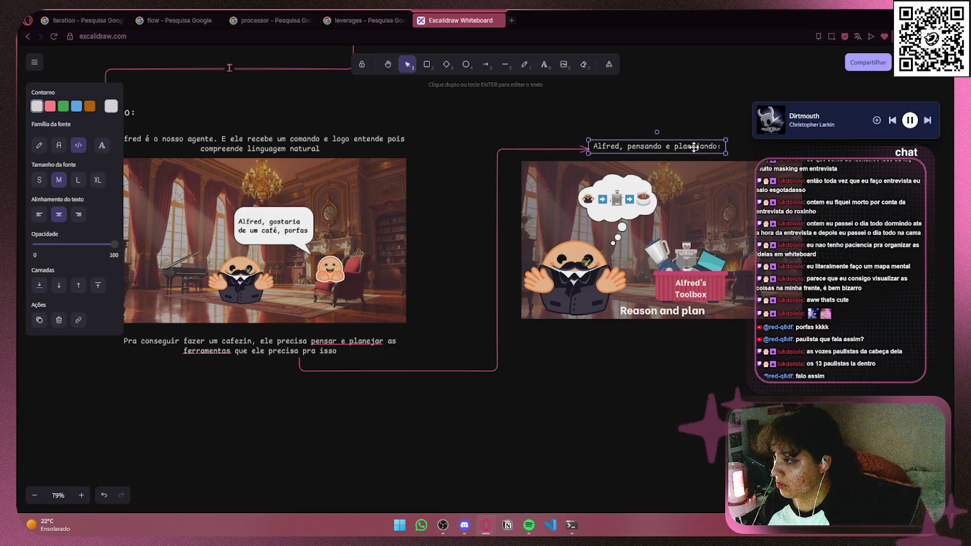
pyautogui.click(495, 163)
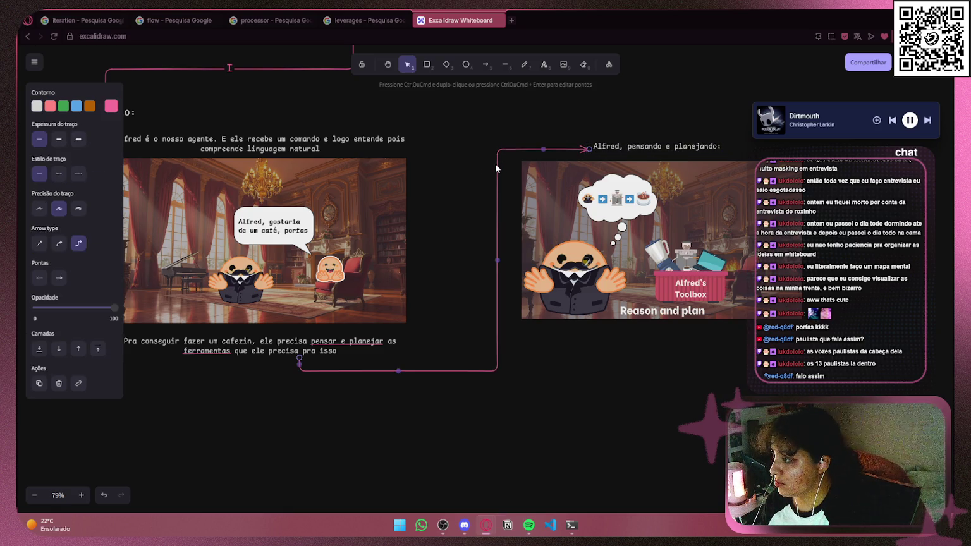
pyautogui.click(422, 137)
pyautogui.scroll(-3, 422, 136)
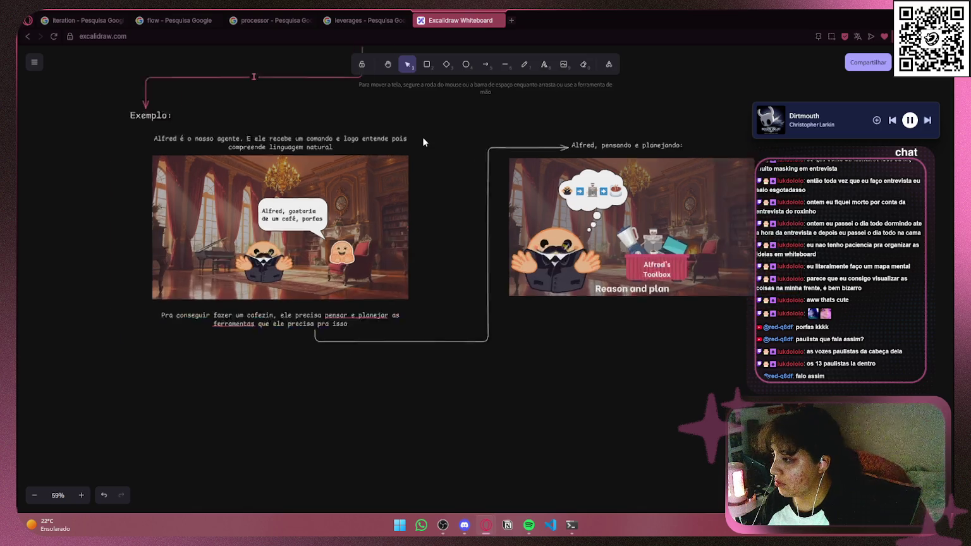
pyautogui.scroll(-2, 424, 147)
pyautogui.scroll(5, 565, 335)
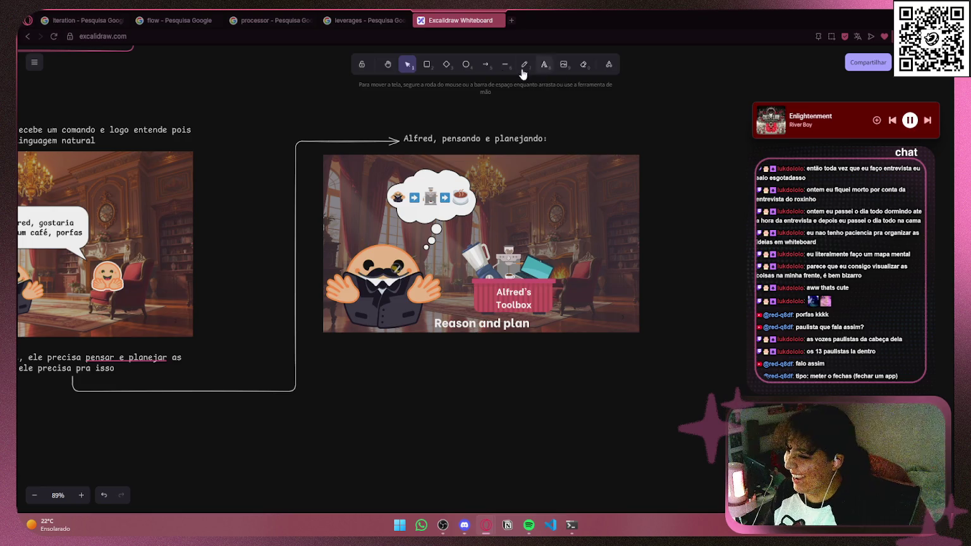
# - Give the connector to the reasoning scene a triangle arrowhead and review the Agente-to-Exemplo arrow's heads
pyautogui.click(380, 142)
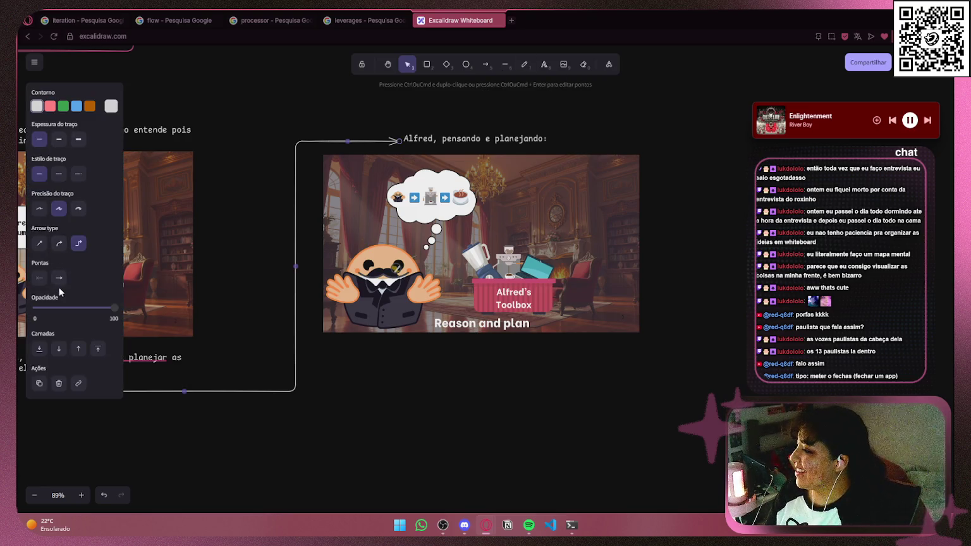
pyautogui.click(59, 279)
pyautogui.click(103, 306)
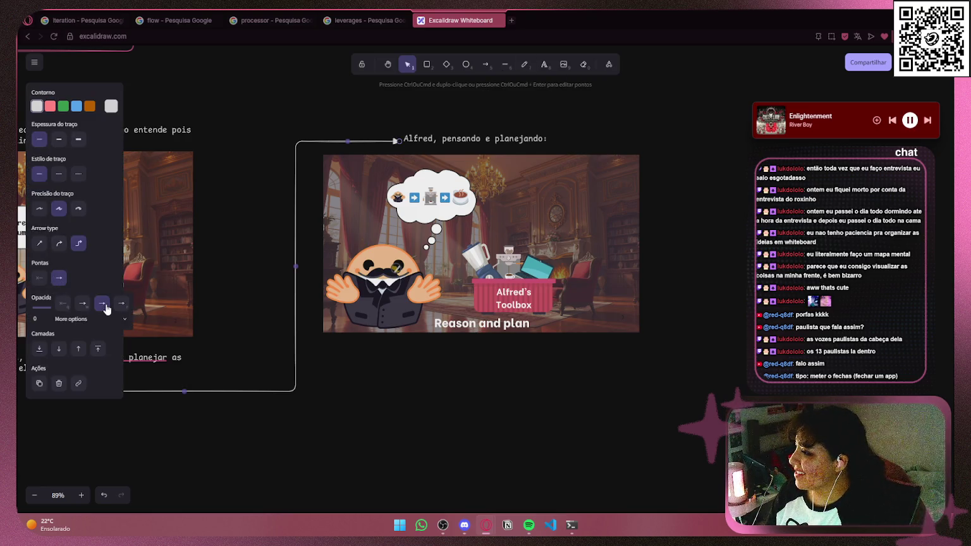
pyautogui.click(535, 418)
pyautogui.scroll(-3, 219, 290)
pyautogui.moveTo(230, 272); pyautogui.dragTo(537, 390)
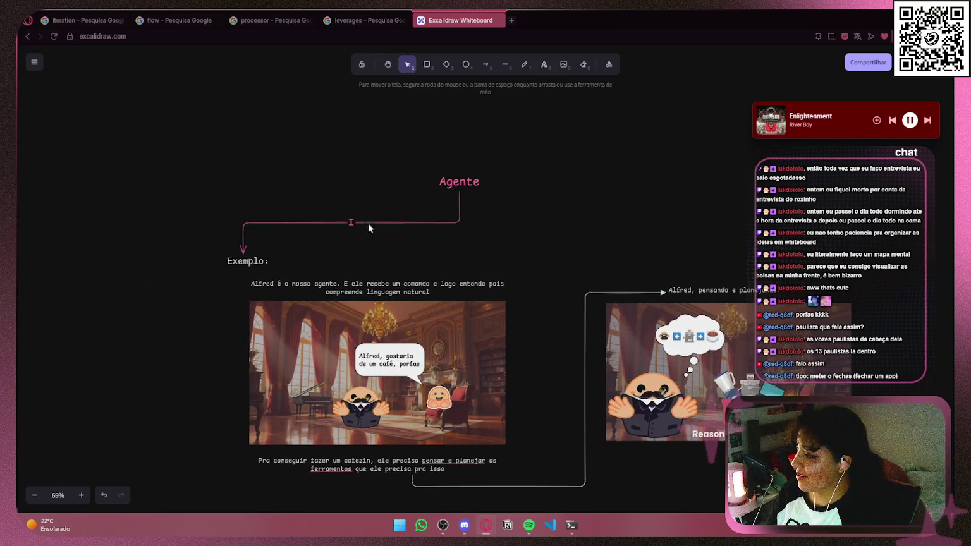
pyautogui.click(384, 223)
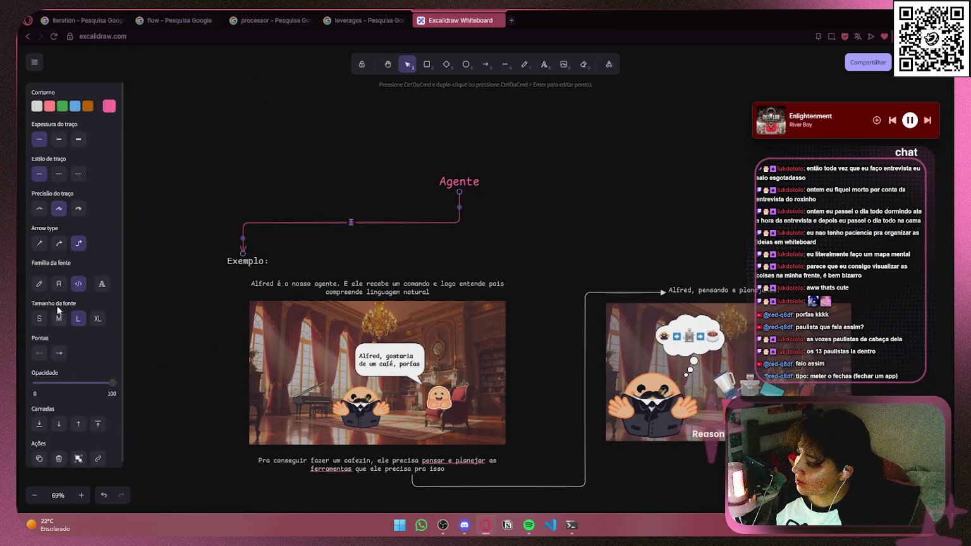
pyautogui.scroll(-1, 59, 316)
pyautogui.click(59, 347)
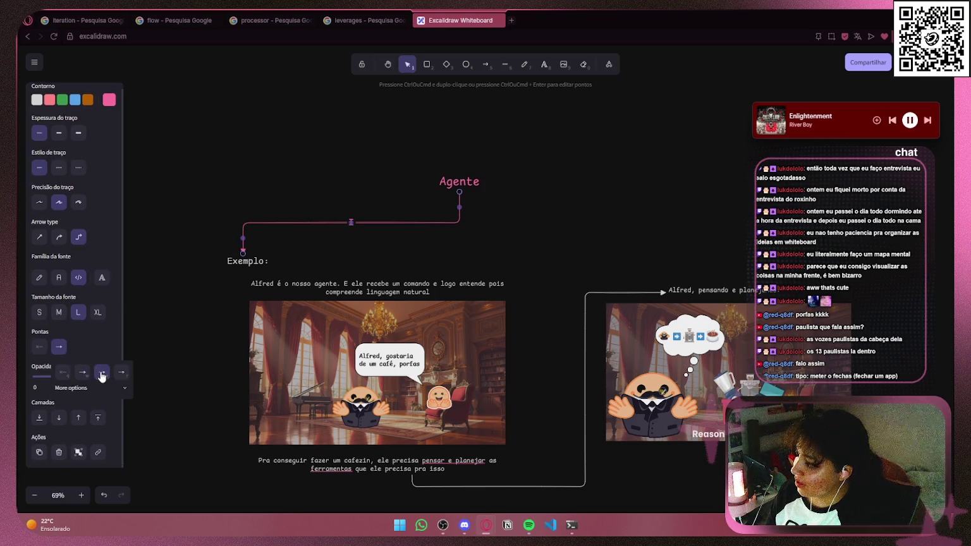
pyautogui.click(200, 343)
# - Reattach the connector's start to the right end of the caption below the first image
pyautogui.moveTo(479, 231)
pyautogui.mouseDown()
pyautogui.moveTo(473, 152)
pyautogui.moveTo(459, 120)
pyautogui.moveTo(443, 122)
pyautogui.mouseUp()
pyautogui.click(335, 349)
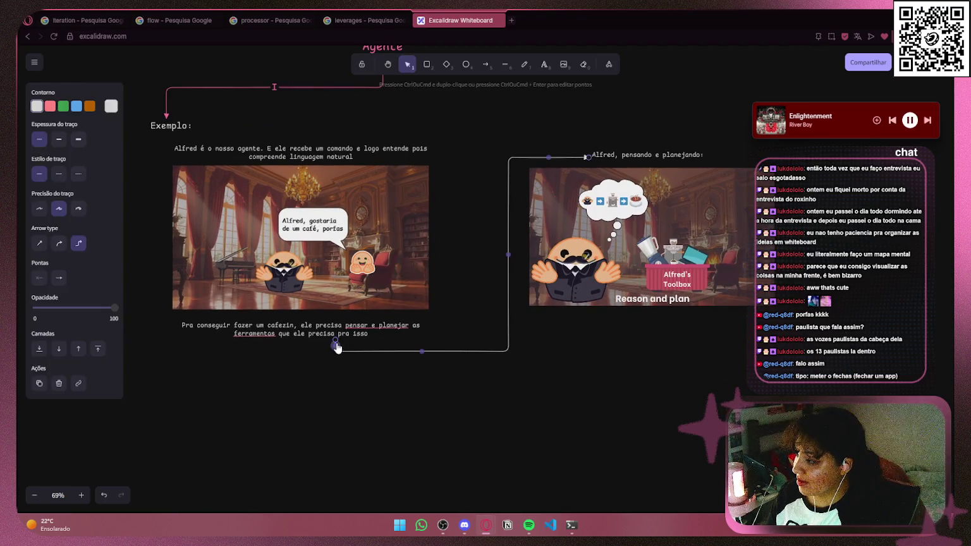
pyautogui.moveTo(335, 342)
pyautogui.mouseDown()
pyautogui.moveTo(430, 332)
pyautogui.moveTo(347, 325)
pyautogui.mouseUp()
pyautogui.click(414, 334)
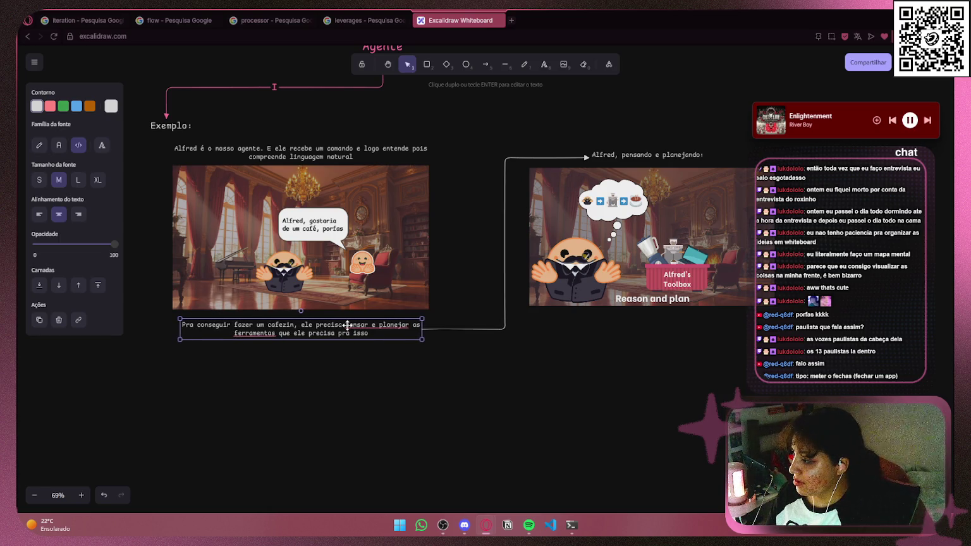
# - Duplicate the 'Alfred, pensando e planejando:' heading below the first scene's lower caption and open it for editing
pyautogui.click(434, 376)
pyautogui.scroll(-2, 437, 379)
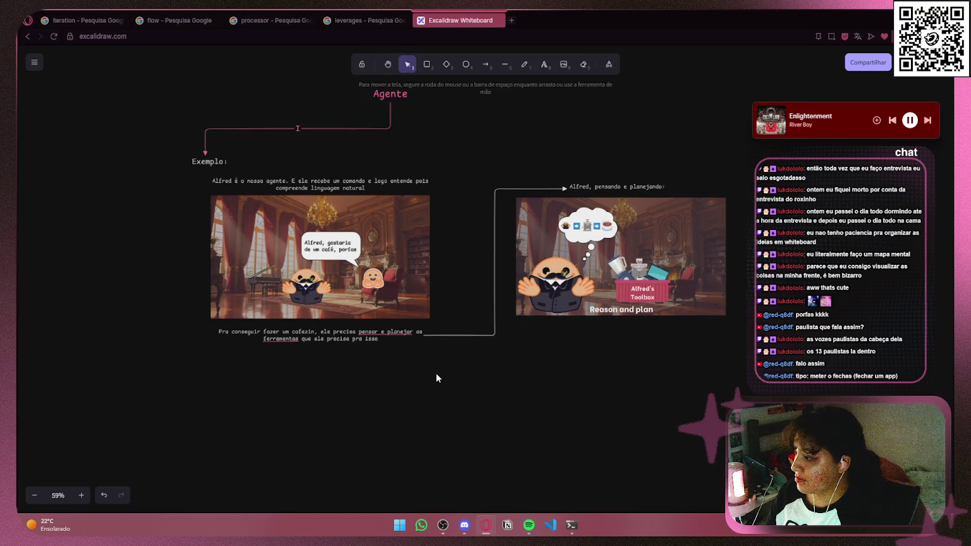
pyautogui.moveTo(564, 336); pyautogui.dragTo(475, 360)
pyautogui.moveTo(414, 360)
pyautogui.mouseDown()
pyautogui.moveTo(411, 342)
pyautogui.moveTo(558, 325)
pyautogui.moveTo(560, 312)
pyautogui.mouseUp()
pyautogui.click(625, 157)
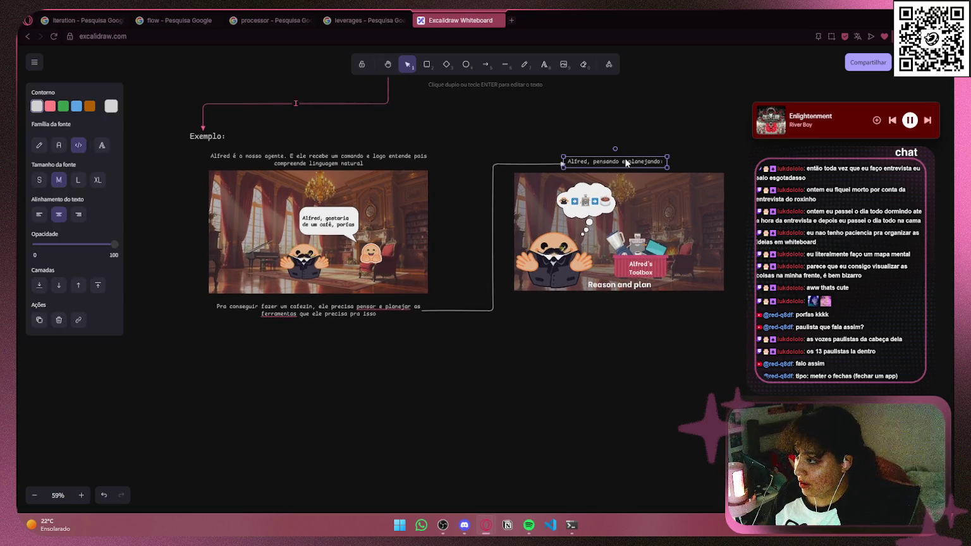
pyautogui.moveTo(625, 157); pyautogui.dragTo(320, 363)
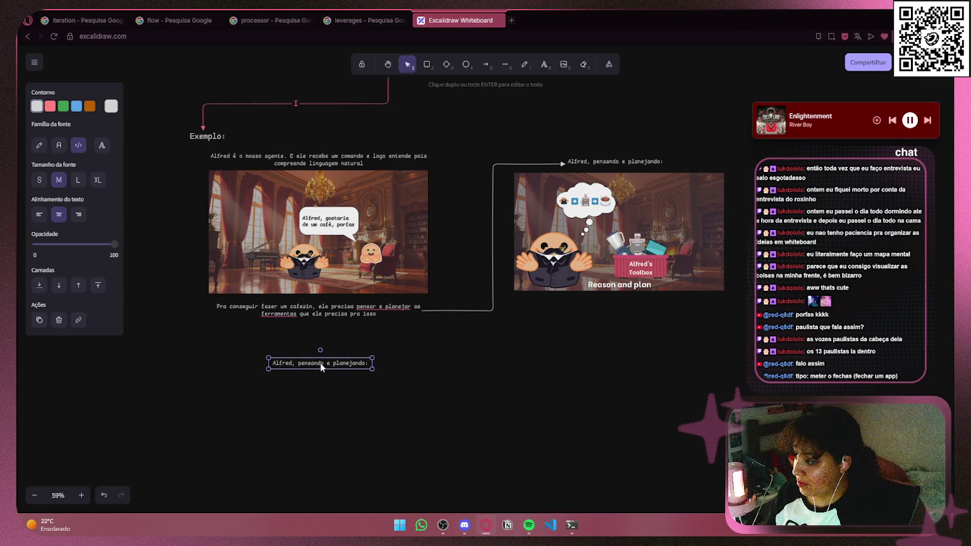
pyautogui.scroll(4, 264, 392)
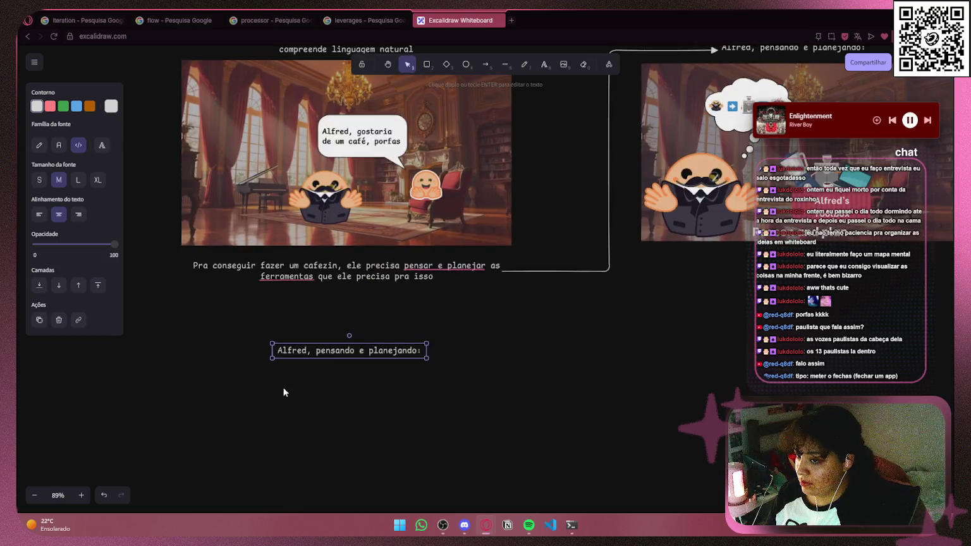
pyautogui.moveTo(284, 390); pyautogui.dragTo(371, 320)
pyautogui.doubleClick(426, 284)
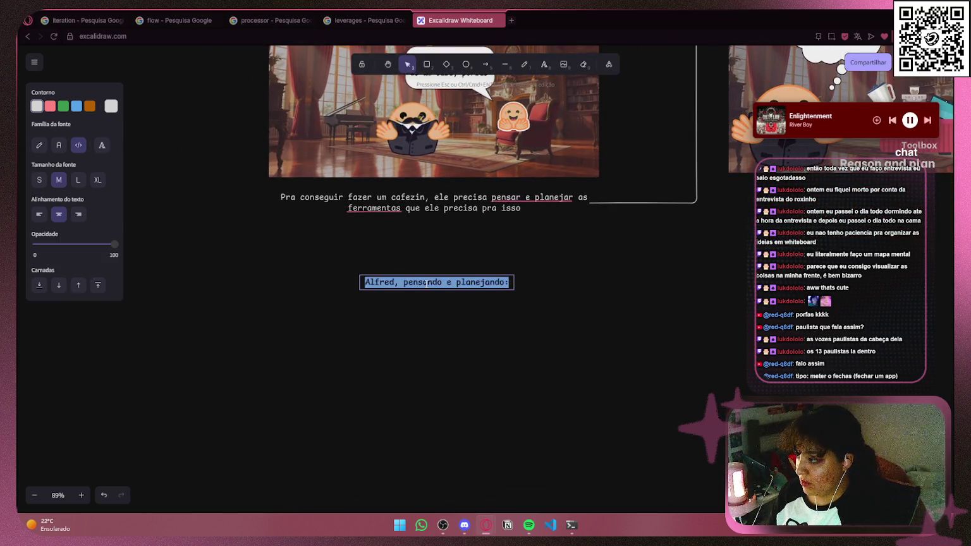
# - Type 'Uma vez que ele planejou, ele pode executar o seu planejamento' into the copied caption
pyautogui.write('Uma vez')
pyautogui.press('BackSpace')
pyautogui.write('z que ele planejou, a')
pyautogui.press('BackSpace')
pyautogui.press('BackSpace')
pyautogui.write('ele ja pode ')
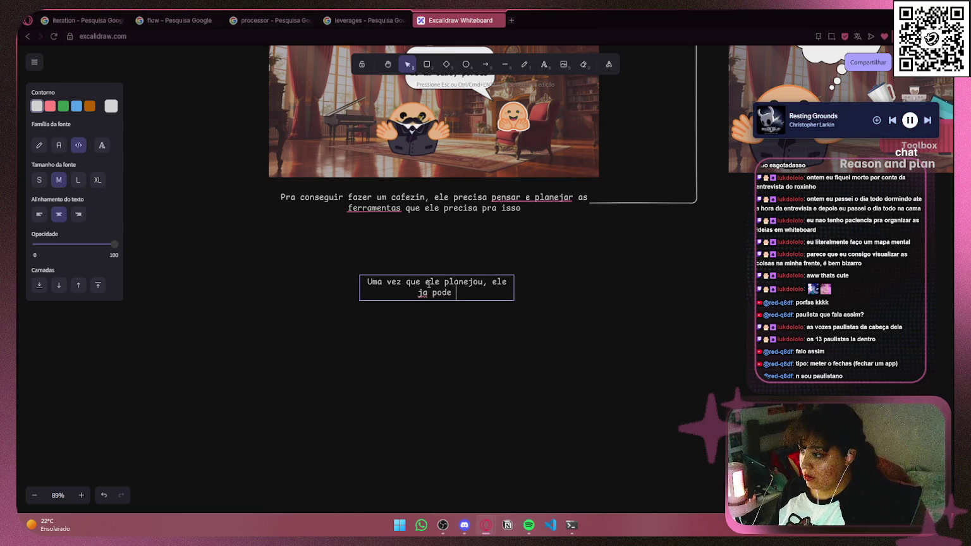
pyautogui.press('BackSpace')
pyautogui.press('BackSpace')
pyautogui.press('BackSpace')
pyautogui.press('BackSpace')
pyautogui.press('BackSpace')
pyautogui.press('BackSpace')
pyautogui.press('BackSpace')
pyautogui.press('BackSpace')
pyautogui.write('pode ')
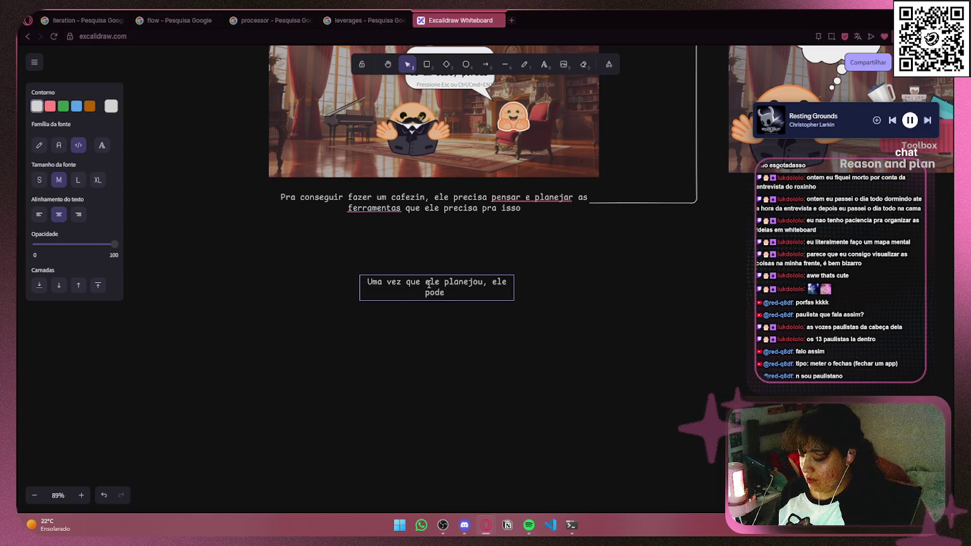
pyautogui.write('exe')
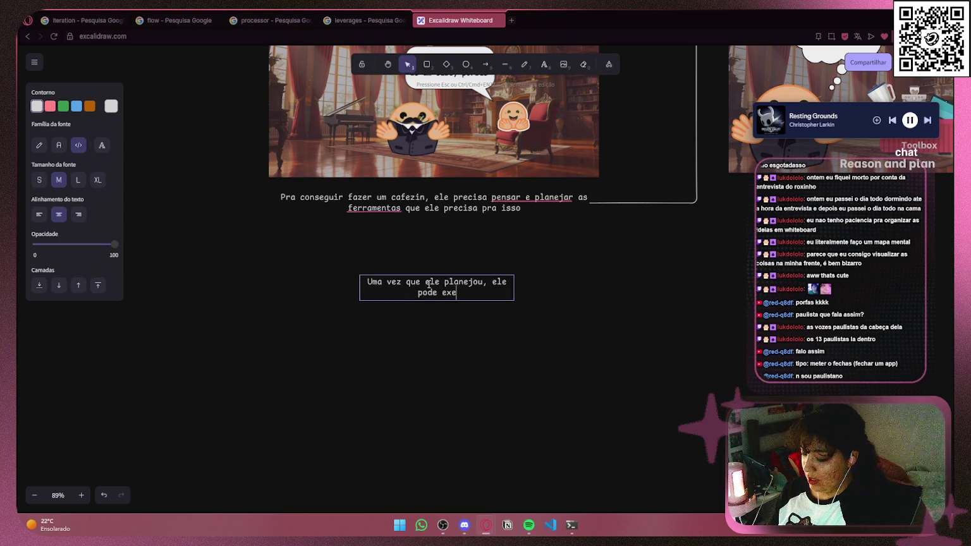
pyautogui.write('cutar o ')
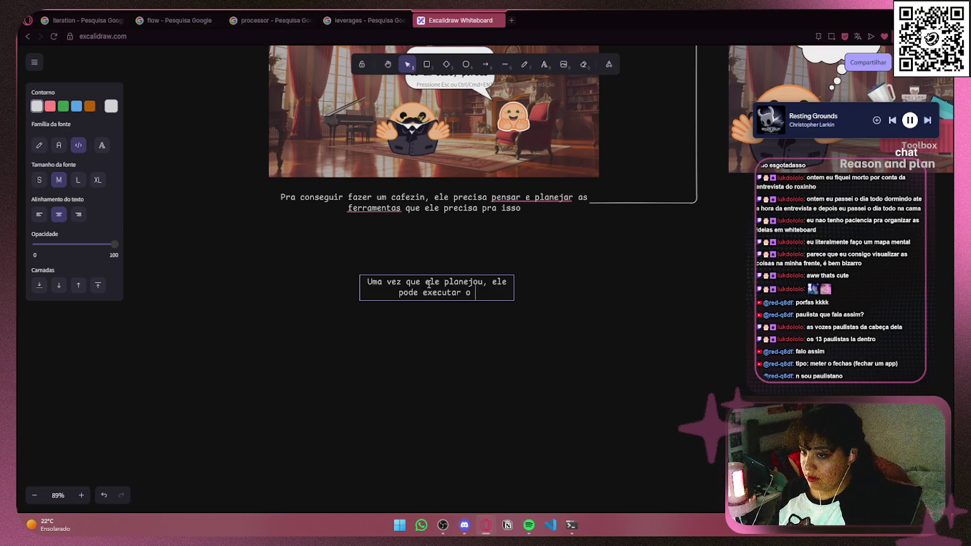
pyautogui.write('seu plan')
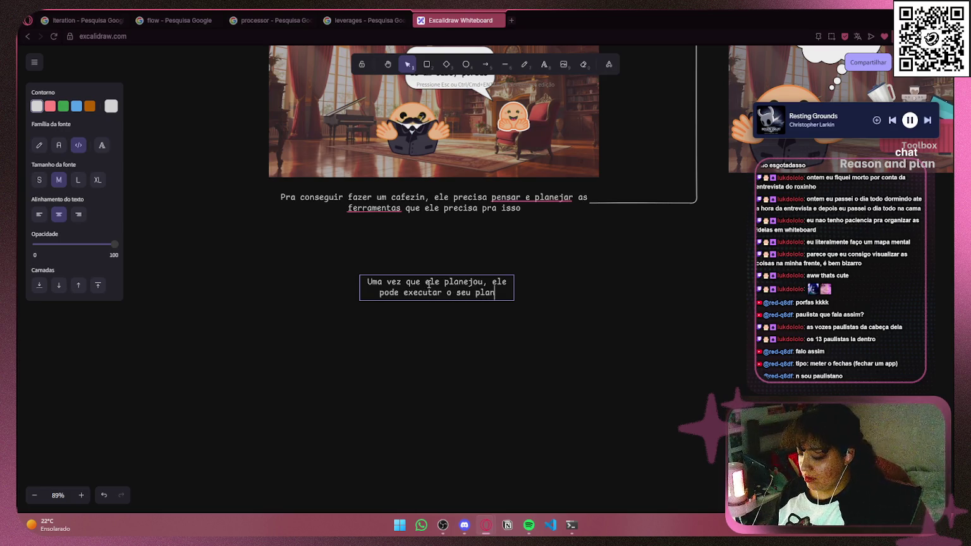
pyautogui.write('jeamento')
pyautogui.press('BackSpace')
pyautogui.press('BackSpace')
pyautogui.press('BackSpace')
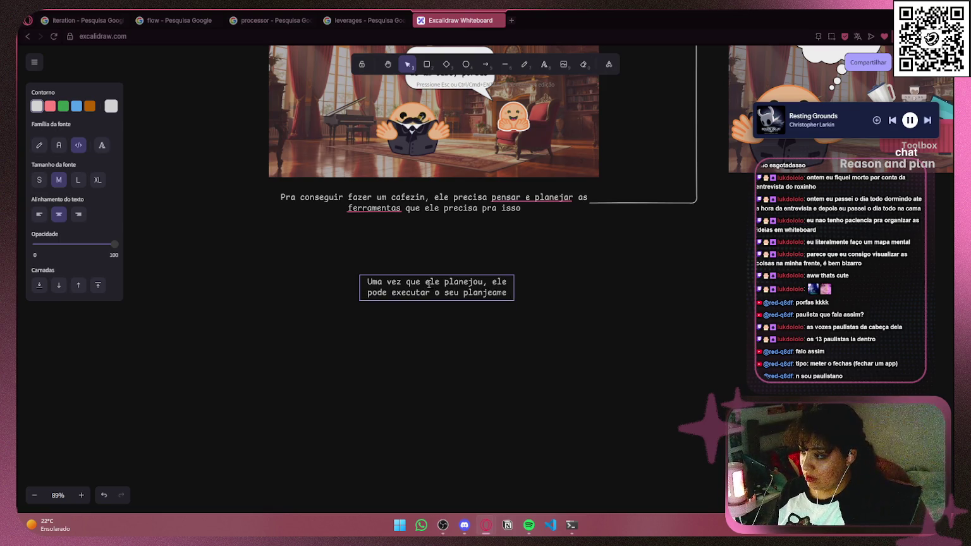
pyautogui.write('amento')
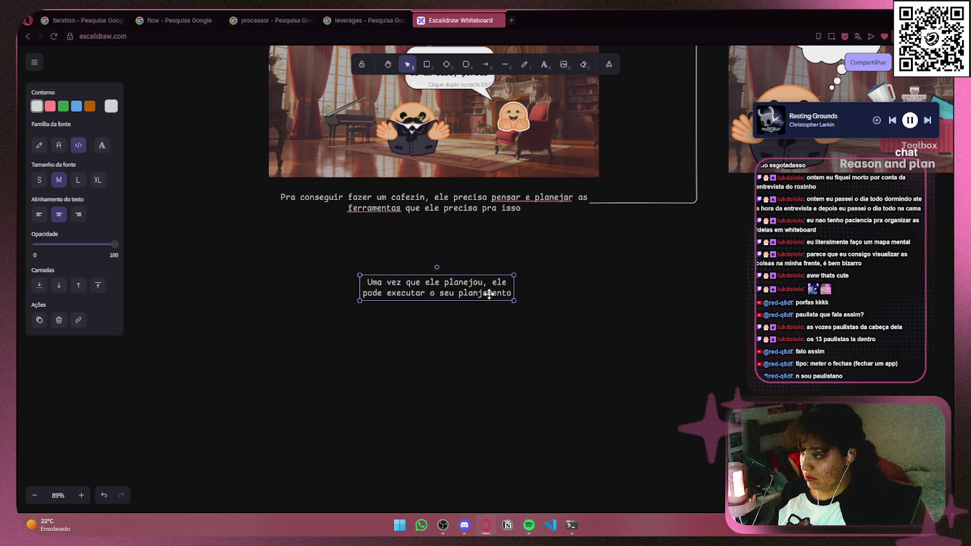
# - Fix the spelling of 'planejamento' and finish the caption with the coffee machine from his toolbox list
pyautogui.moveTo(512, 294); pyautogui.dragTo(364, 282)
pyautogui.click(512, 291)
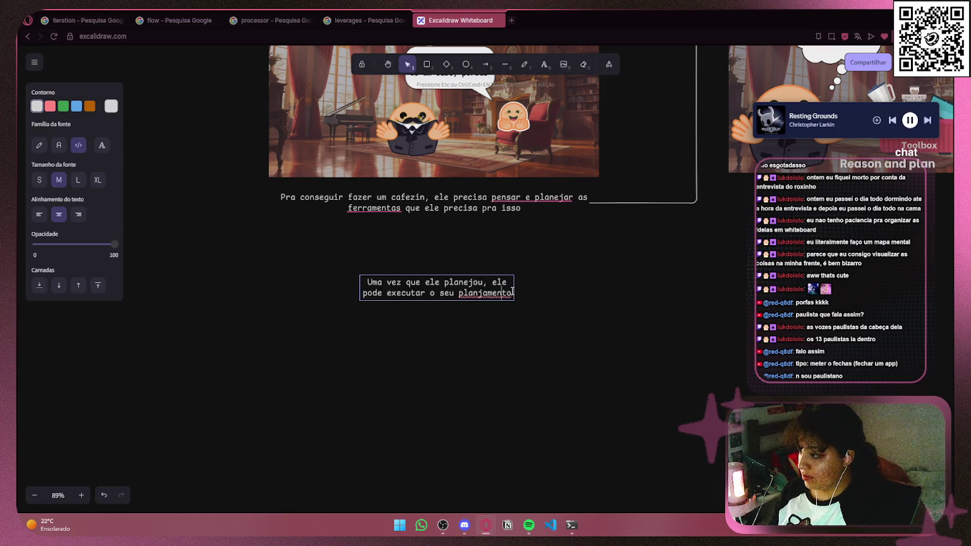
pyautogui.rightClick(504, 292)
pyautogui.click(542, 42)
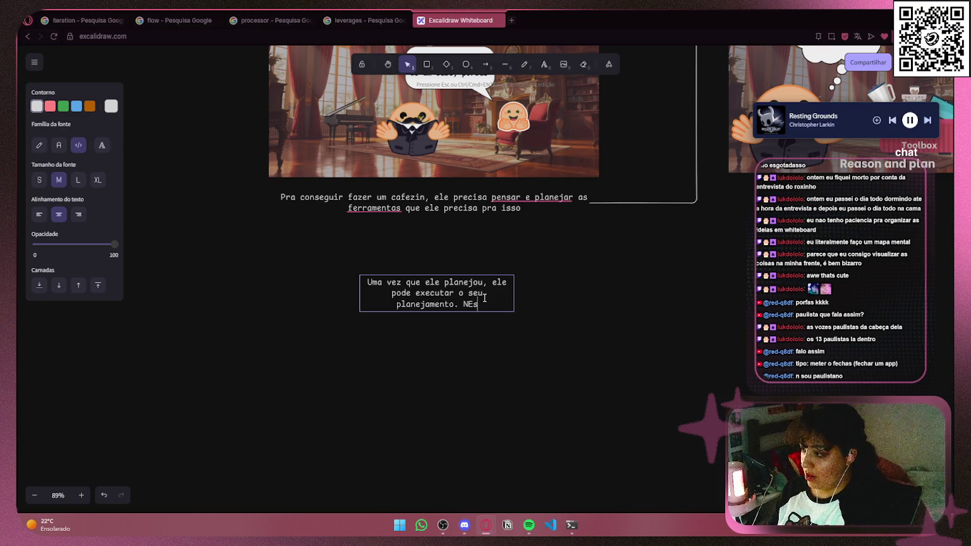
pyautogui.write('caso el')
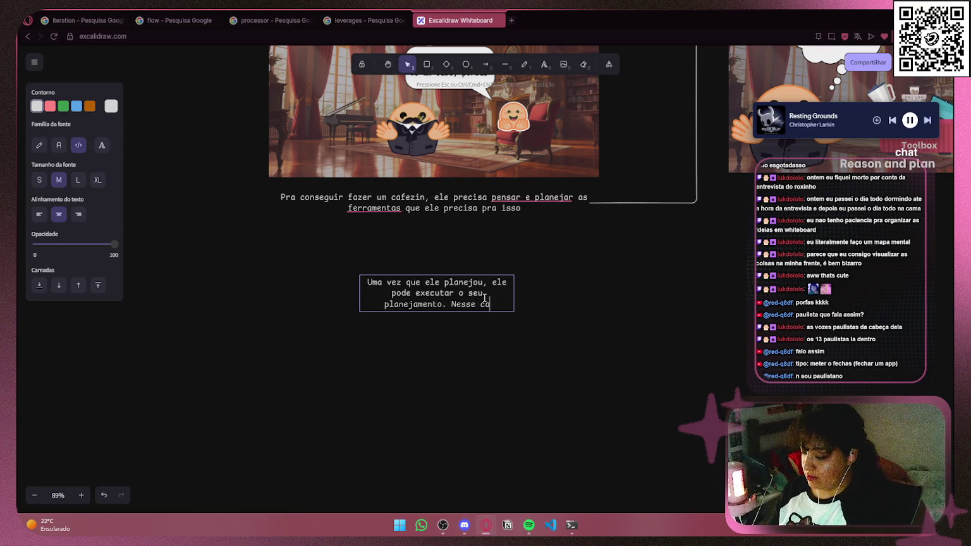
pyautogui.press('BackSpace')
pyautogui.press('BackSpace')
pyautogui.write(', d alista d')
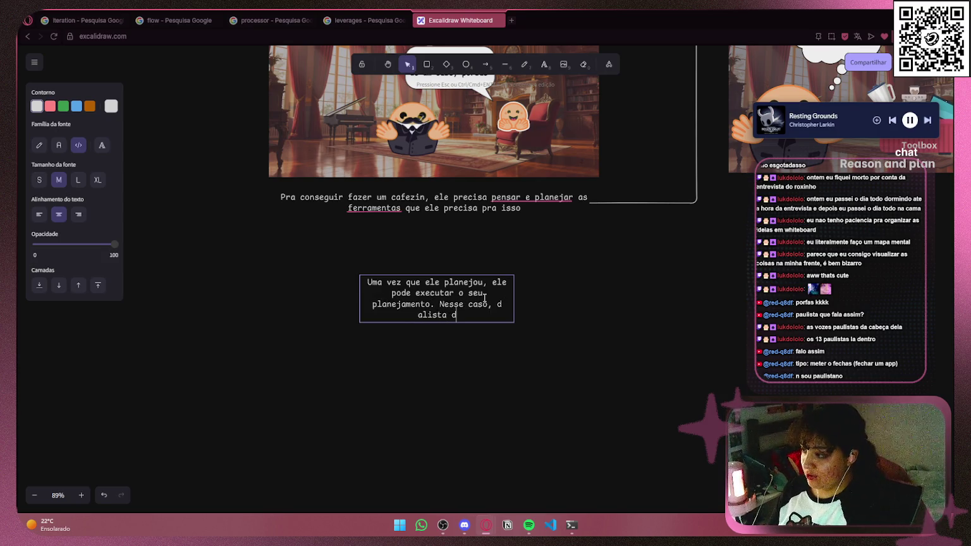
pyautogui.write('f')
pyautogui.press('BackSpace')
pyautogui.press('BackSpace')
pyautogui.press('BackSpace')
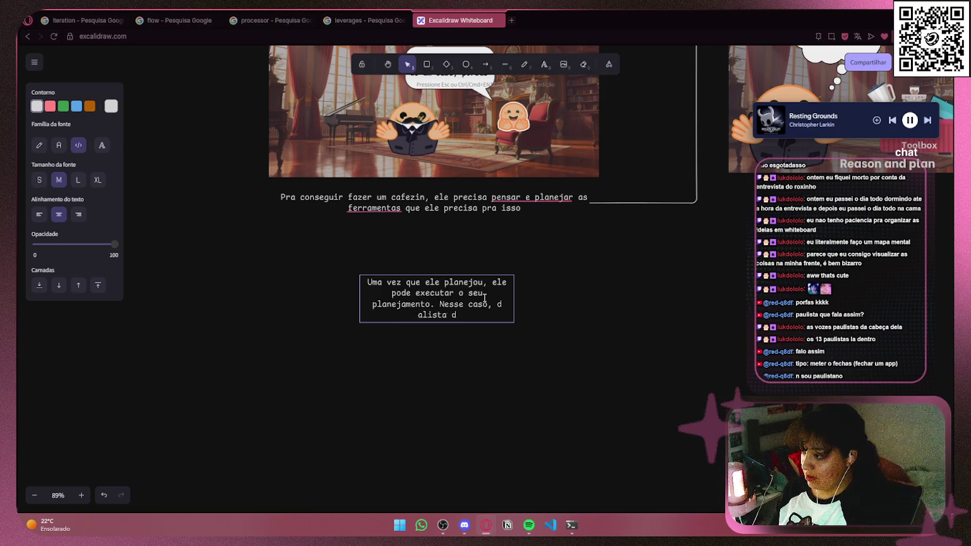
pyautogui.press('BackSpace')
pyautogui.press('BackSpace')
pyautogui.press('BackSpace')
pyautogui.write('a li')
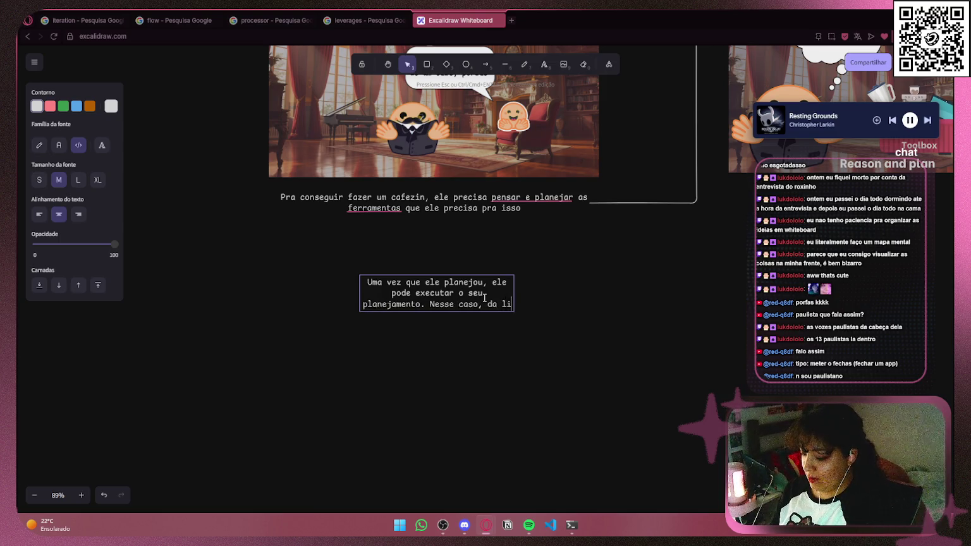
pyautogui.write('sta de ferramentas que ele tem disponível,')
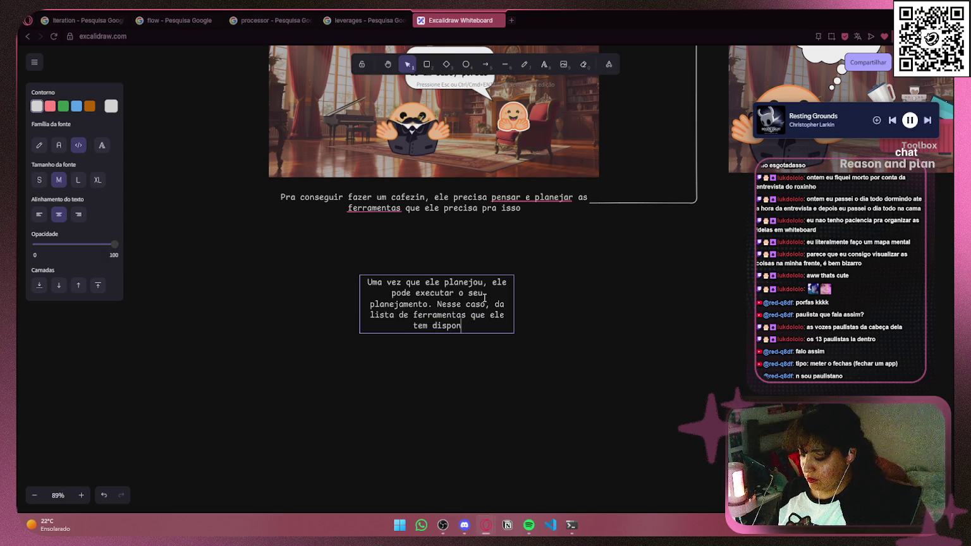
pyautogui.write(' ele')
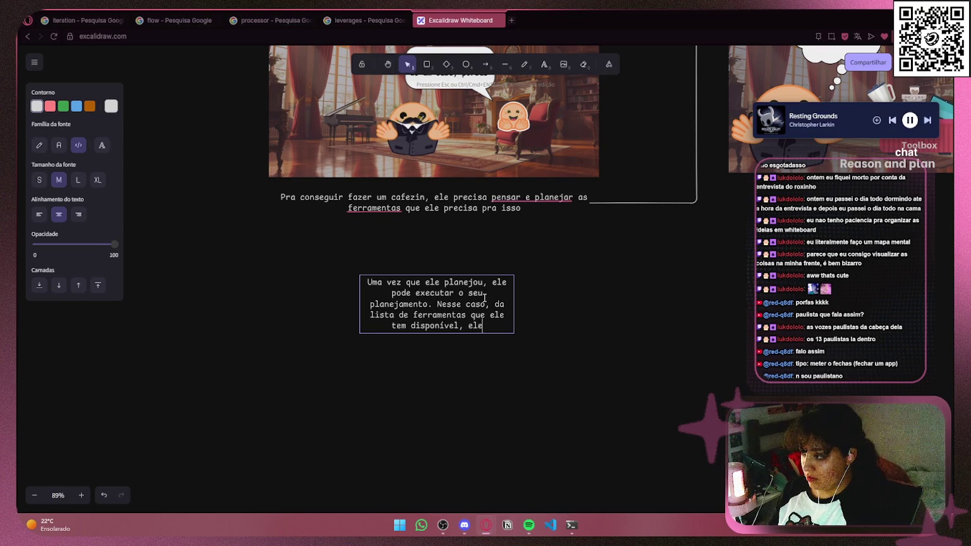
pyautogui.write(' vai ')
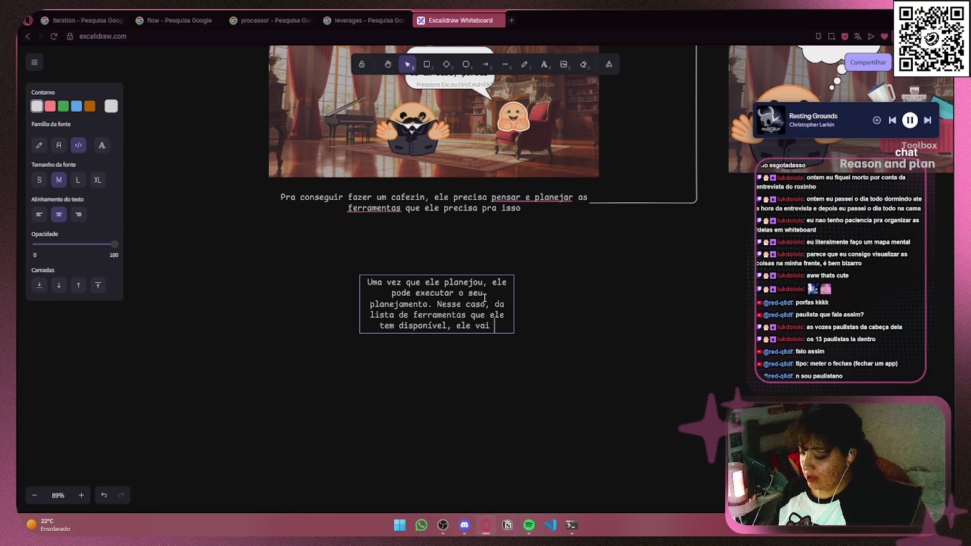
pyautogui.write('usar a ')
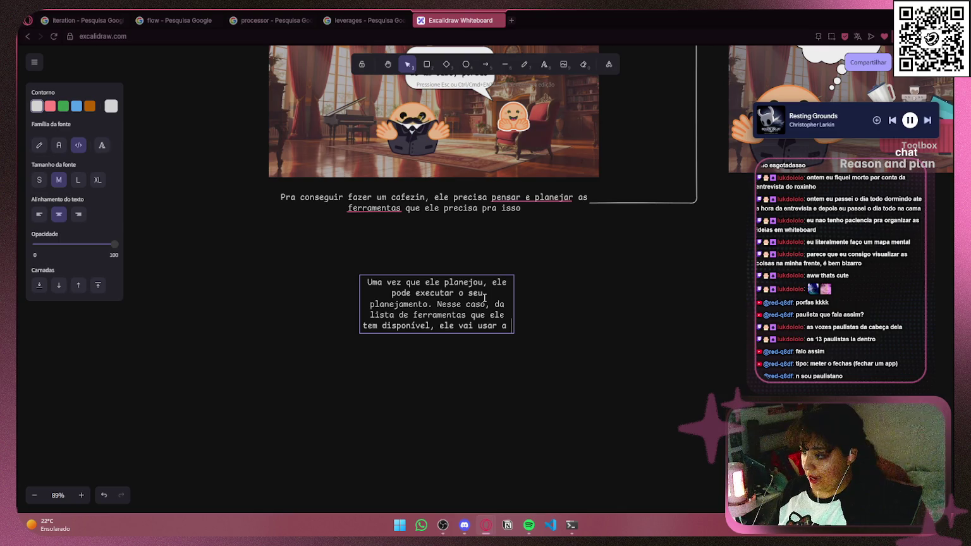
pyautogui.write('máquina de')
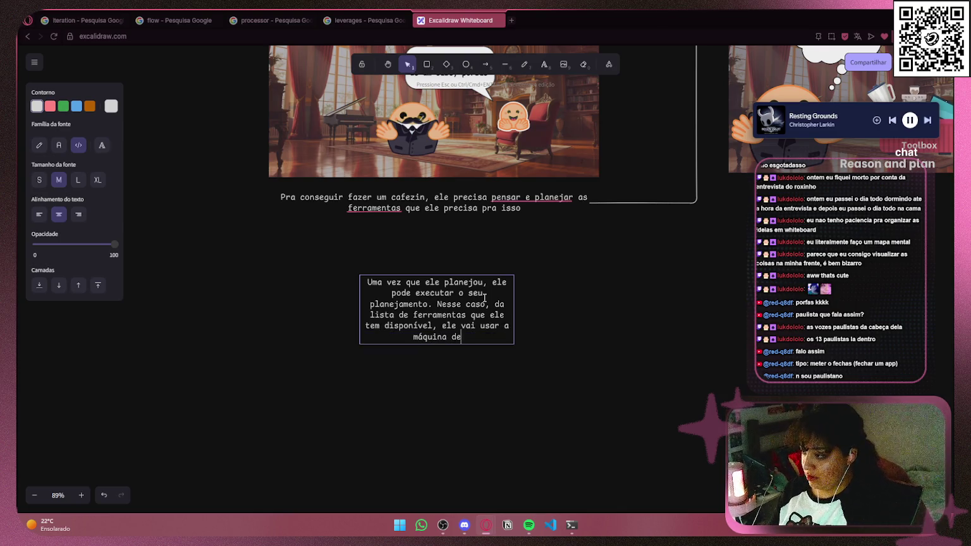
pyautogui.write(' café')
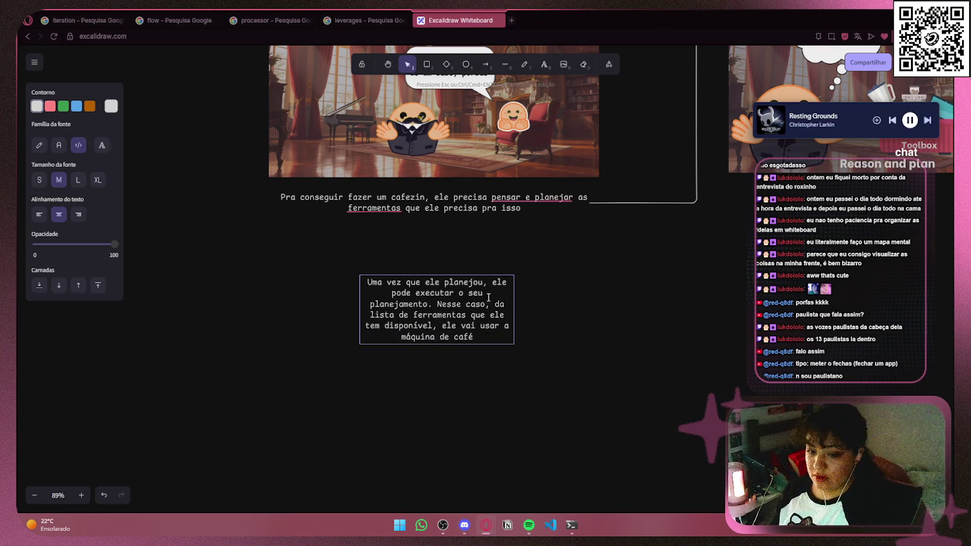
pyautogui.press('Escape')
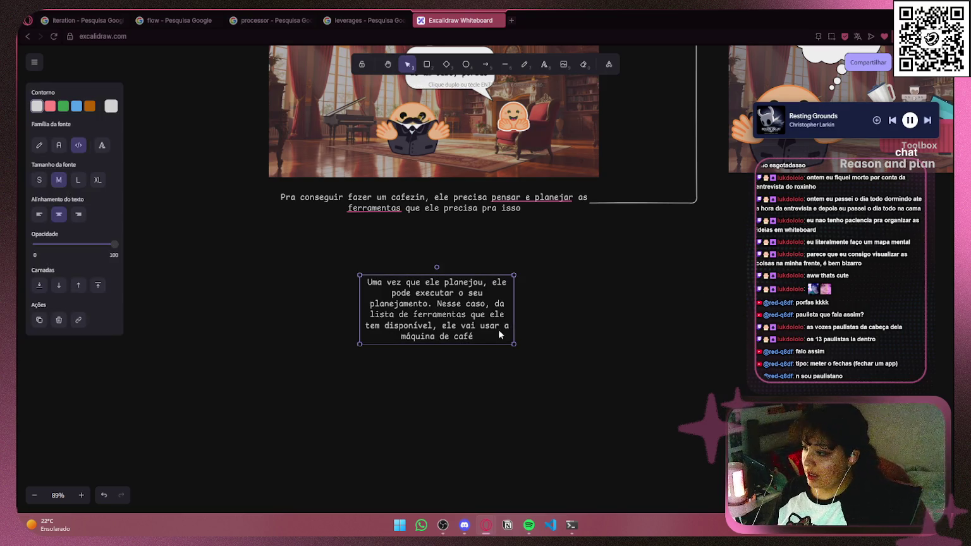
# - Widen the caption to two lines, align it under the planning caption, and move the Execute image below it
pyautogui.moveTo(514, 324); pyautogui.dragTo(744, 301)
pyautogui.moveTo(663, 290)
pyautogui.mouseDown()
pyautogui.moveTo(531, 297)
pyautogui.moveTo(552, 304)
pyautogui.mouseUp()
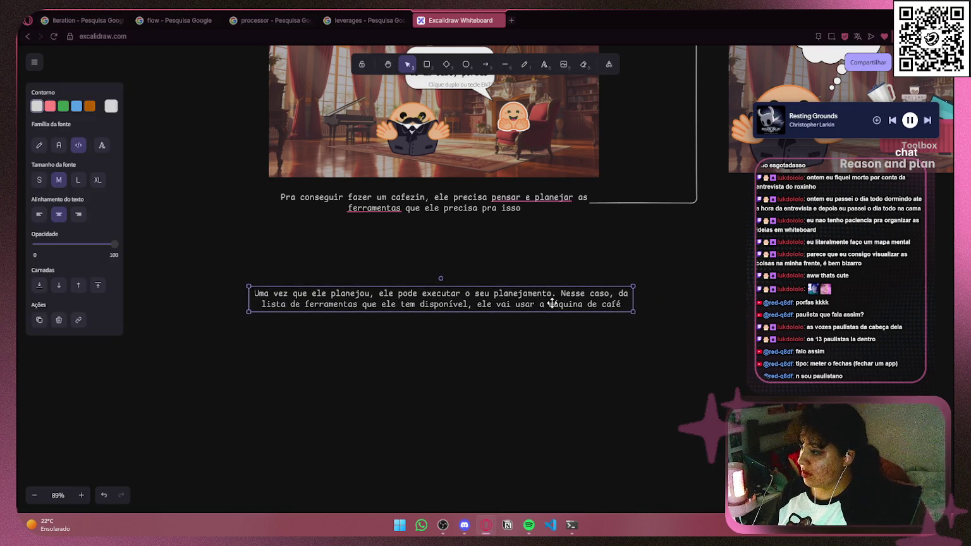
pyautogui.click(694, 315)
pyautogui.scroll(-5, 694, 314)
pyautogui.moveTo(720, 258)
pyautogui.mouseDown()
pyautogui.moveTo(470, 347)
pyautogui.moveTo(478, 321)
pyautogui.mouseUp()
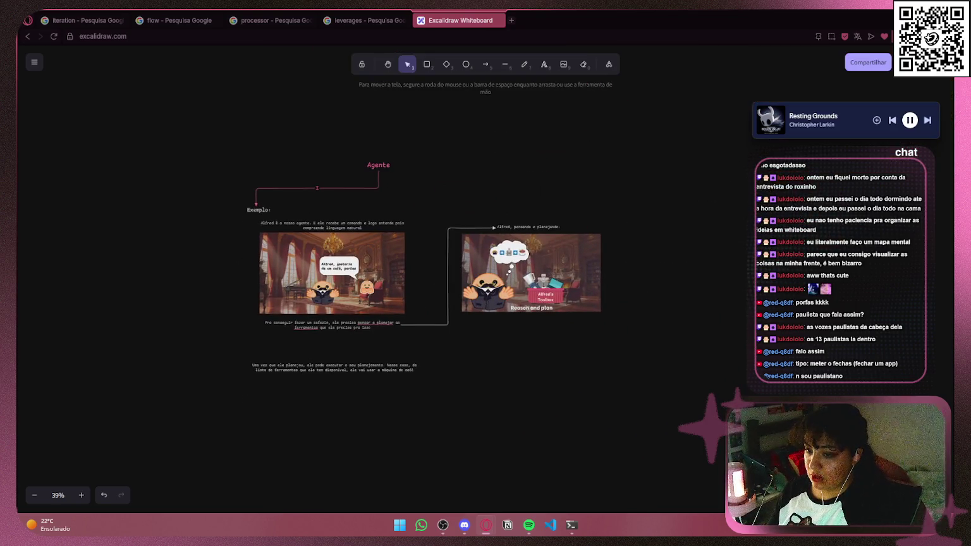
pyautogui.scroll(-3, 355, 328)
pyautogui.scroll(4, 410, 323)
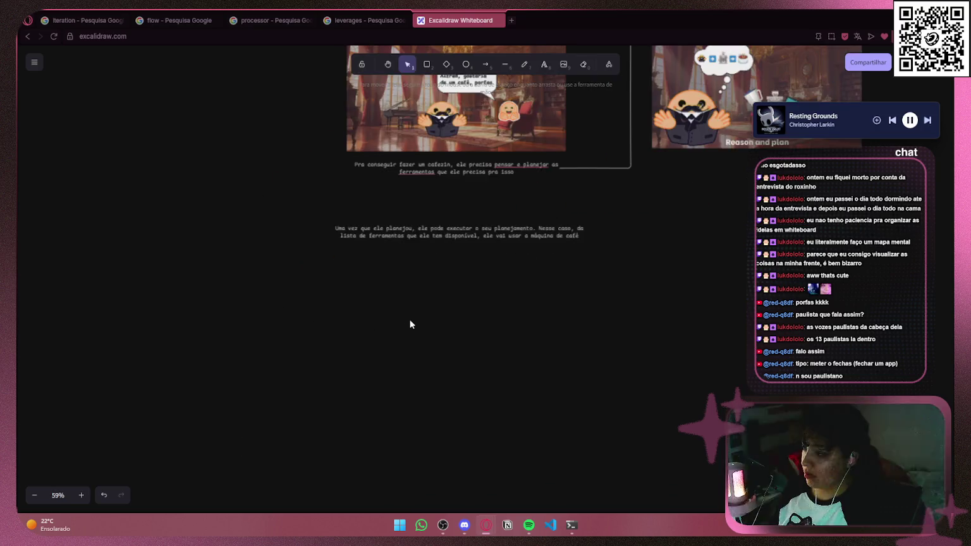
pyautogui.moveTo(649, 196)
pyautogui.mouseDown()
pyautogui.moveTo(683, 236)
pyautogui.moveTo(680, 255)
pyautogui.moveTo(534, 330)
pyautogui.mouseUp()
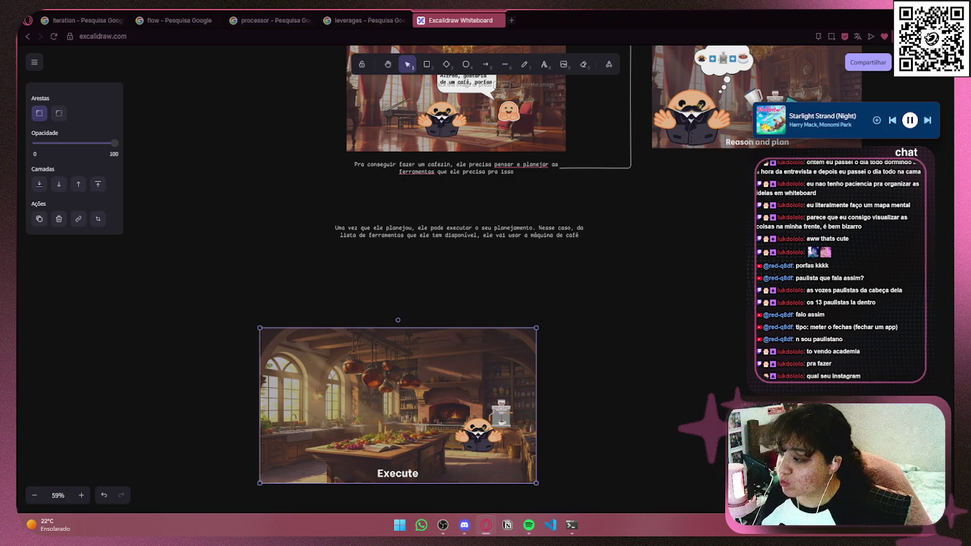
# - Move the Execute image up and right, beneath its caption
pyautogui.scroll(2, 502, 289)
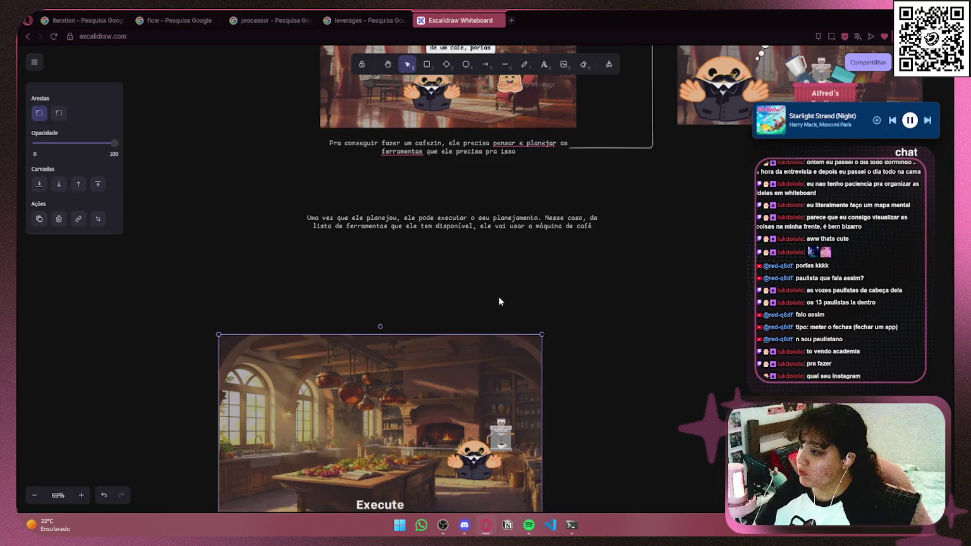
pyautogui.moveTo(498, 297); pyautogui.dragTo(475, 227)
pyautogui.moveTo(371, 324)
pyautogui.mouseDown()
pyautogui.moveTo(430, 292)
pyautogui.moveTo(440, 239)
pyautogui.mouseUp()
# - Crop the bottom of the Reason and plan image
pyautogui.moveTo(701, 213)
pyautogui.mouseDown()
pyautogui.moveTo(440, 431)
pyautogui.moveTo(436, 462)
pyautogui.mouseUp()
pyautogui.scroll(3, 522, 327)
pyautogui.click(517, 296)
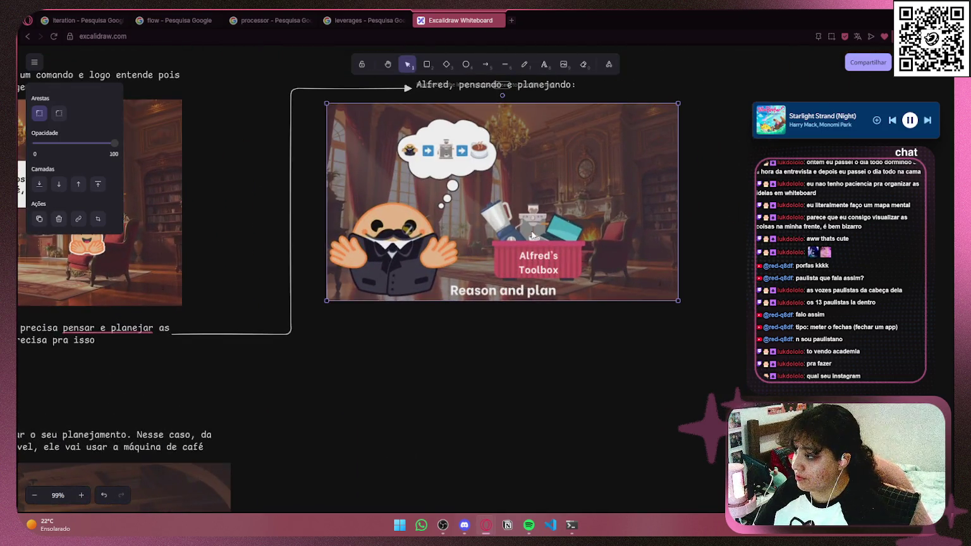
pyautogui.moveTo(517, 302); pyautogui.dragTo(519, 284)
pyautogui.click(520, 358)
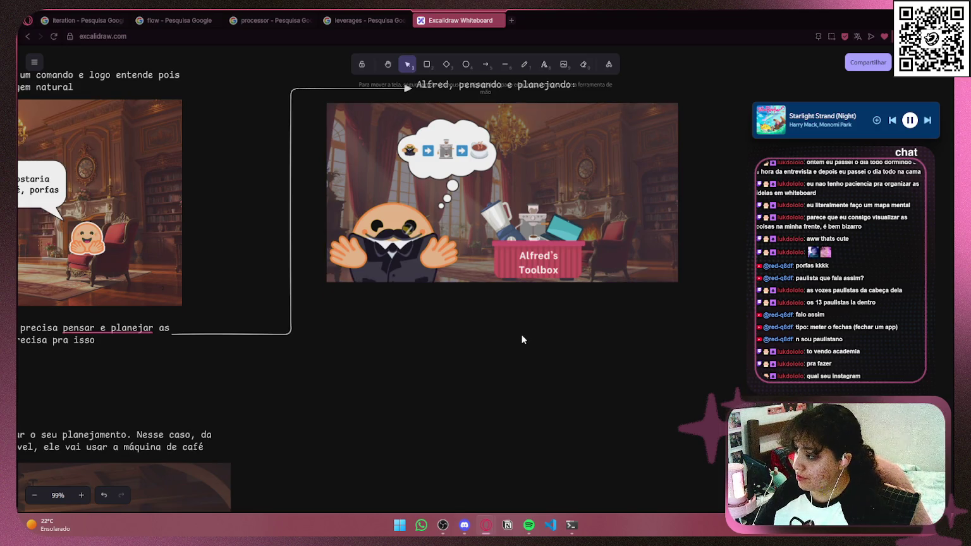
pyautogui.moveTo(495, 327)
pyautogui.mouseDown()
pyautogui.moveTo(501, 352)
pyautogui.moveTo(717, 365)
pyautogui.mouseUp()
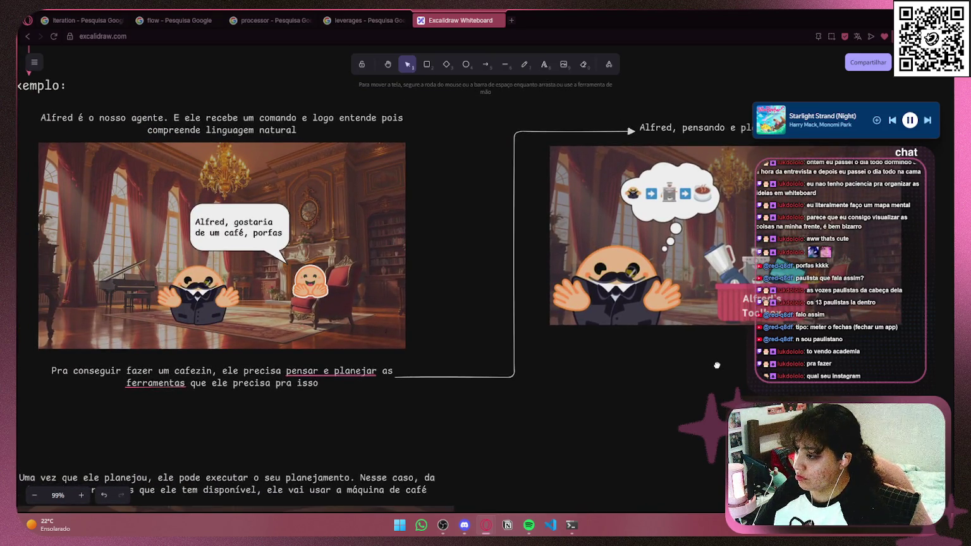
pyautogui.scroll(-5, 718, 365)
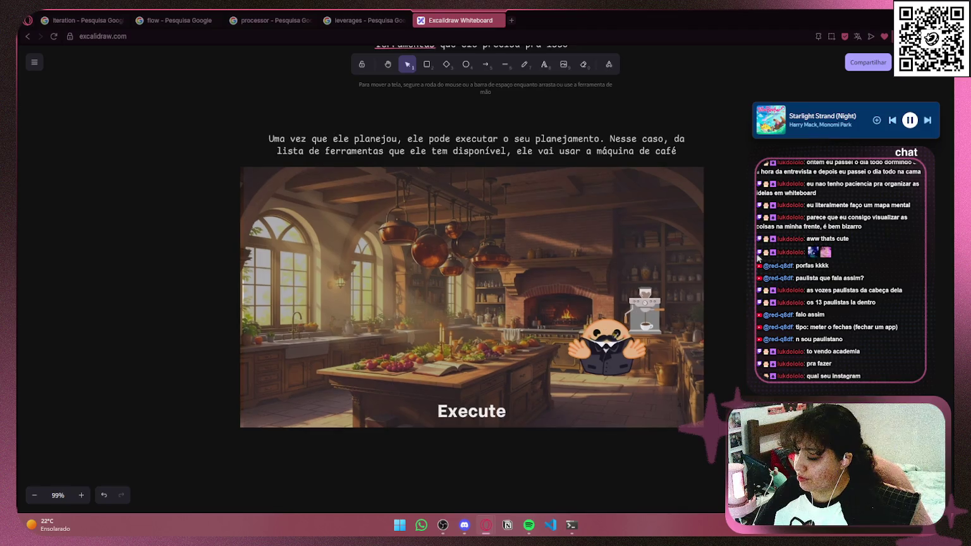
pyautogui.scroll(5, 502, 469)
pyautogui.hscroll(5, 502, 470)
pyautogui.click(709, 269)
pyautogui.doubleClick(709, 270)
pyautogui.scroll(1, 591, 315)
pyautogui.click(592, 316)
# - Nudge the Execute caption slightly left and select the Reason and plan image
pyautogui.scroll(-5, 451, 405)
pyautogui.hscroll(-4, 450, 405)
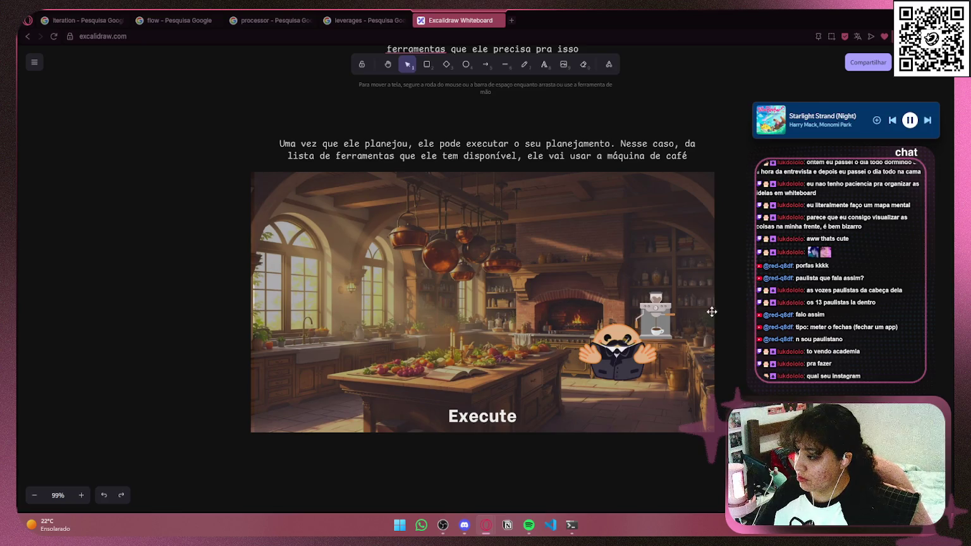
pyautogui.hscroll(1, 744, 307)
pyautogui.scroll(1, 744, 308)
pyautogui.moveTo(551, 161); pyautogui.dragTo(547, 162)
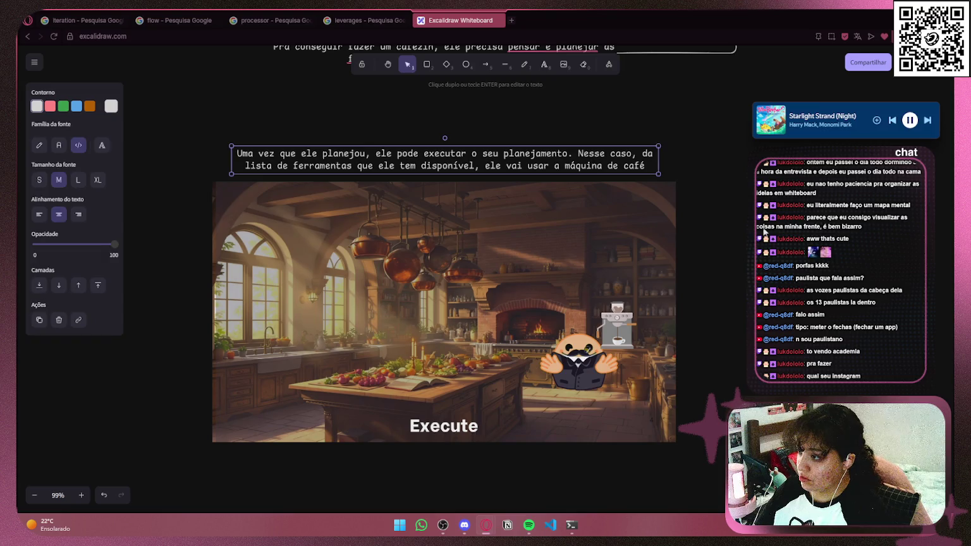
pyautogui.click(765, 232)
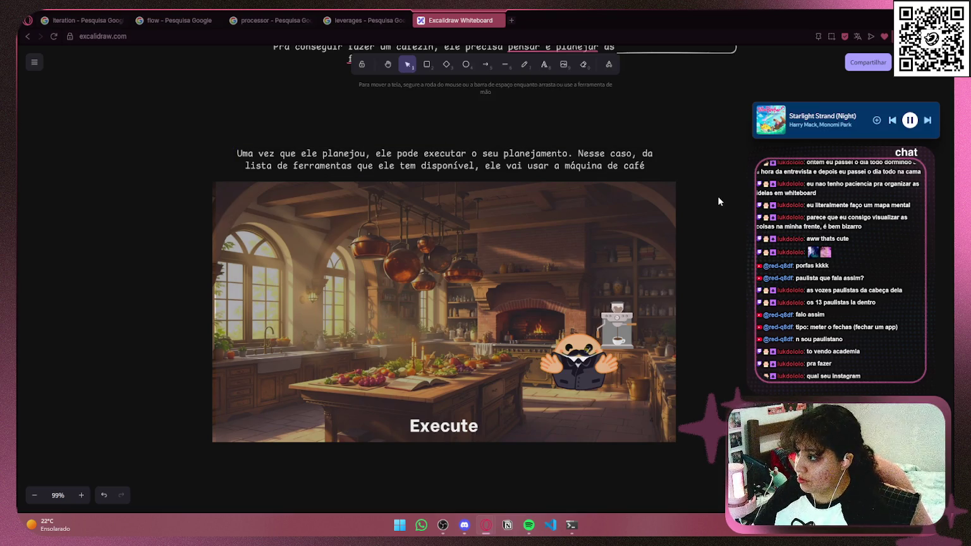
pyautogui.scroll(-1, 717, 199)
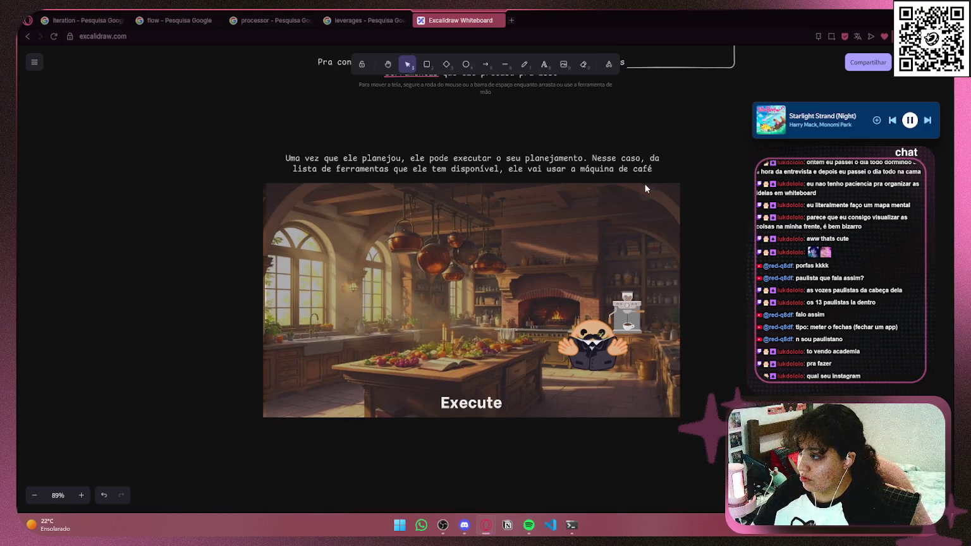
pyautogui.scroll(-3, 704, 183)
pyautogui.scroll(3, 683, 210)
pyautogui.hscroll(4, 683, 211)
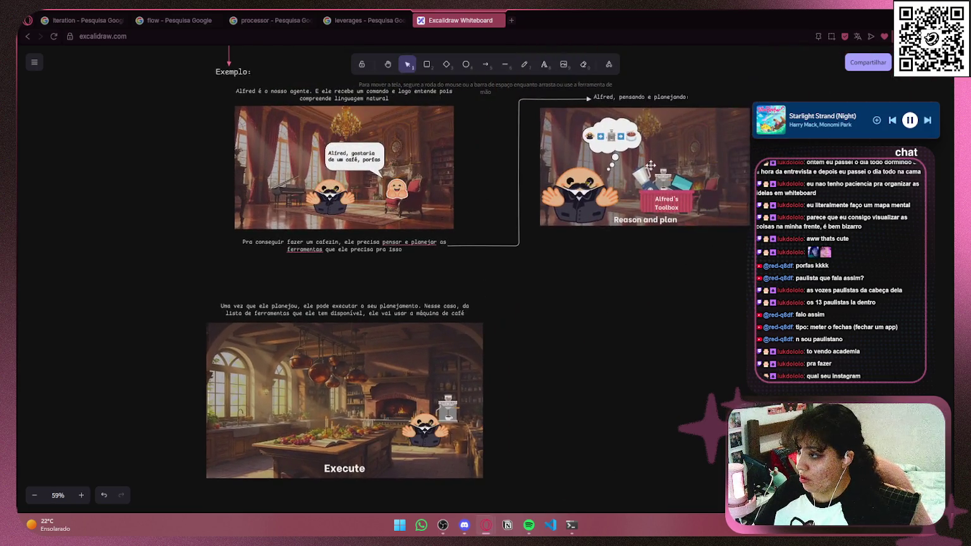
pyautogui.click(647, 222)
pyautogui.click(485, 64)
# - Draw an elbow arrow from the Reason and plan image down to the Execute caption
pyautogui.moveTo(645, 228)
pyautogui.mouseDown()
pyautogui.moveTo(646, 241)
pyautogui.moveTo(333, 299)
pyautogui.mouseUp()
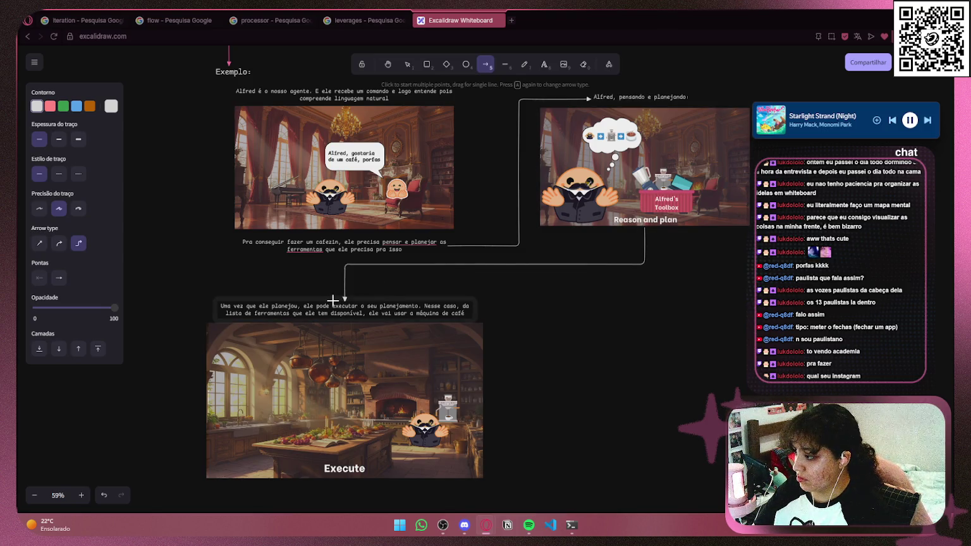
pyautogui.click(542, 319)
pyautogui.moveTo(542, 319)
pyautogui.mouseDown()
pyautogui.moveTo(429, 272)
pyautogui.moveTo(392, 277)
pyautogui.mouseUp()
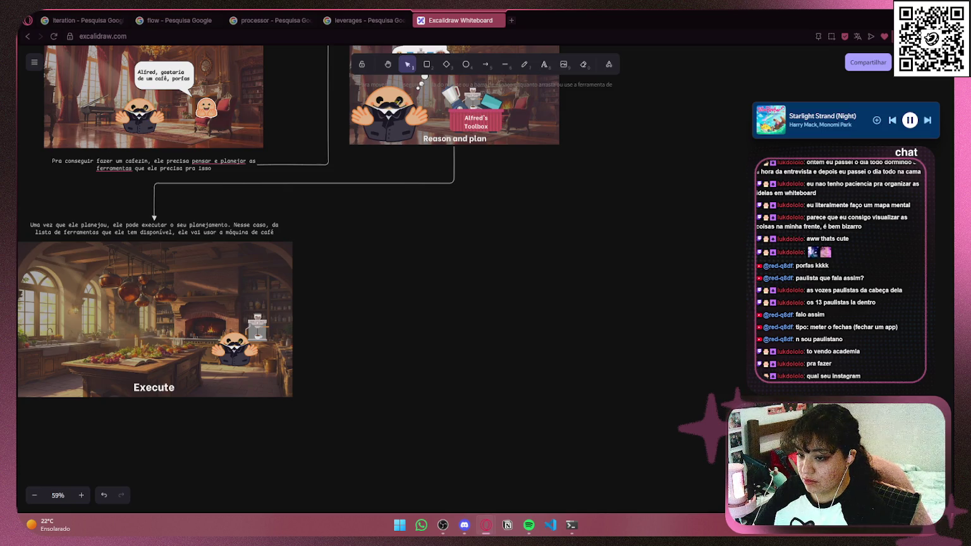
# - Paste the coffee-delivered scene image, shrink it, and position it
pyautogui.scroll(-1, 639, 290)
pyautogui.hotkey('ctrl', 'v')
pyautogui.moveTo(465, 255); pyautogui.dragTo(471, 275)
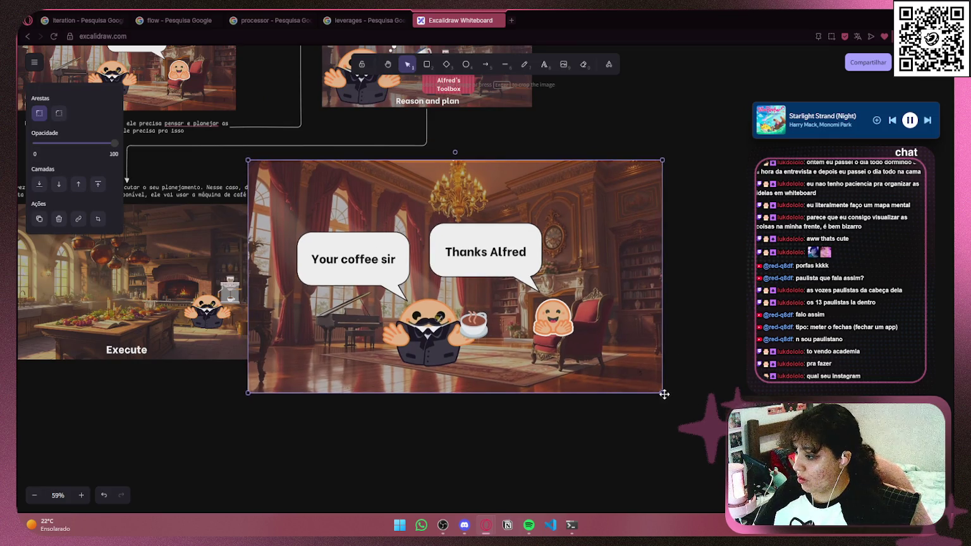
pyautogui.moveTo(665, 394)
pyautogui.mouseDown()
pyautogui.moveTo(490, 295)
pyautogui.moveTo(499, 302)
pyautogui.mouseUp()
pyautogui.moveTo(463, 262)
pyautogui.mouseDown()
pyautogui.moveTo(494, 286)
pyautogui.moveTo(498, 307)
pyautogui.mouseUp()
pyautogui.moveTo(545, 349); pyautogui.dragTo(506, 328)
pyautogui.moveTo(442, 268); pyautogui.dragTo(465, 270)
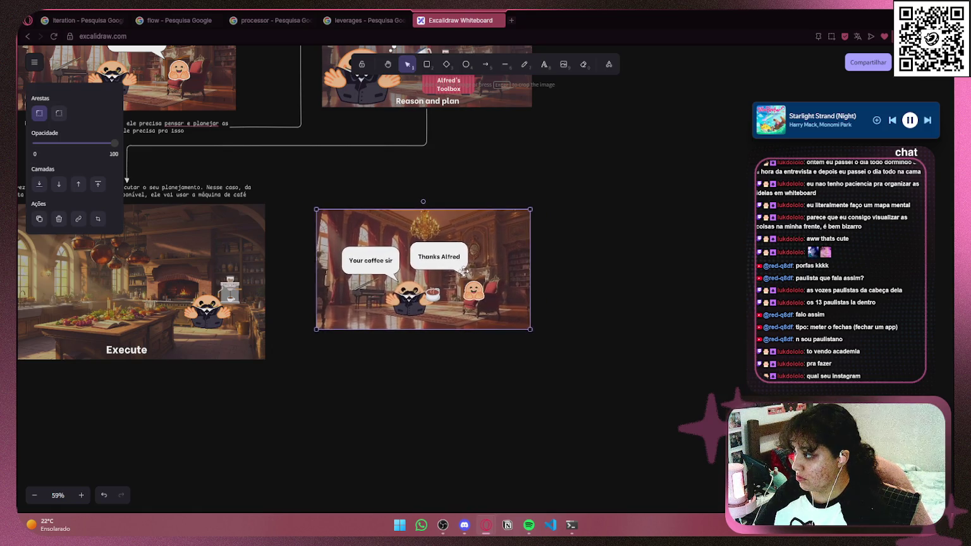
pyautogui.click(295, 360)
# - Shrink the Execute image under its caption and nudge the coffee scene beside it
pyautogui.moveTo(267, 373)
pyautogui.mouseDown()
pyautogui.moveTo(532, 423)
pyautogui.moveTo(533, 409)
pyautogui.moveTo(490, 385)
pyautogui.mouseUp()
pyautogui.click(538, 409)
pyautogui.moveTo(391, 318)
pyautogui.mouseDown()
pyautogui.moveTo(418, 220)
pyautogui.moveTo(415, 332)
pyautogui.moveTo(416, 318)
pyautogui.mouseUp()
pyautogui.moveTo(681, 332); pyautogui.dragTo(682, 327)
pyautogui.rightClick(590, 234)
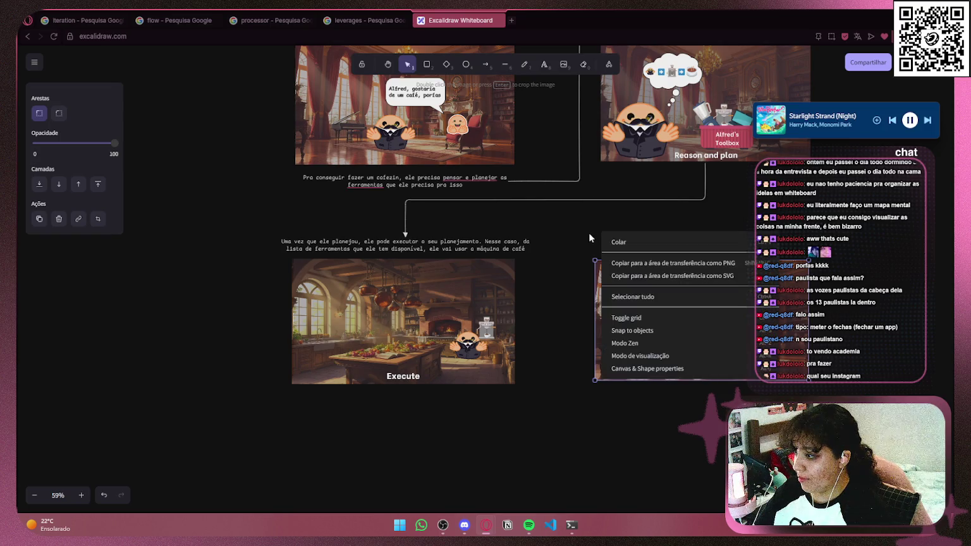
# - Toggle the side panels and turn on the background grid
pyautogui.click(658, 343)
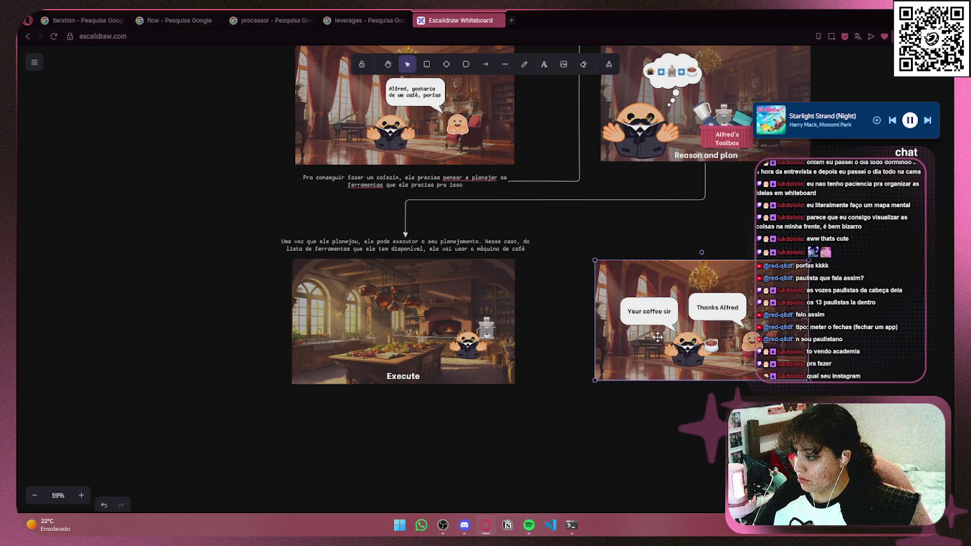
pyautogui.rightClick(645, 235)
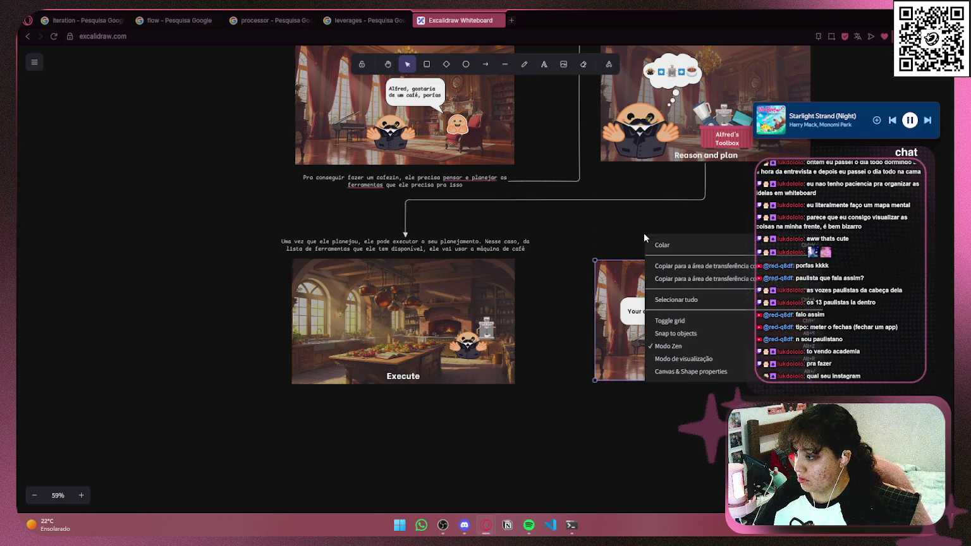
pyautogui.click(686, 346)
pyautogui.rightClick(715, 247)
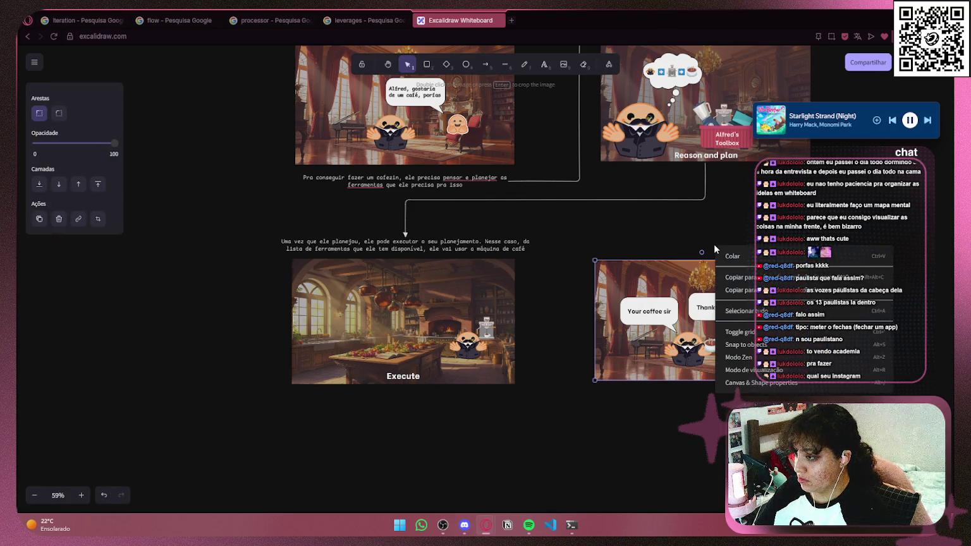
pyautogui.click(740, 332)
# - Align the Execute image, bring the coffee scene below it and resize it
pyautogui.moveTo(691, 318)
pyautogui.mouseDown()
pyautogui.moveTo(689, 302)
pyautogui.moveTo(694, 321)
pyautogui.mouseUp()
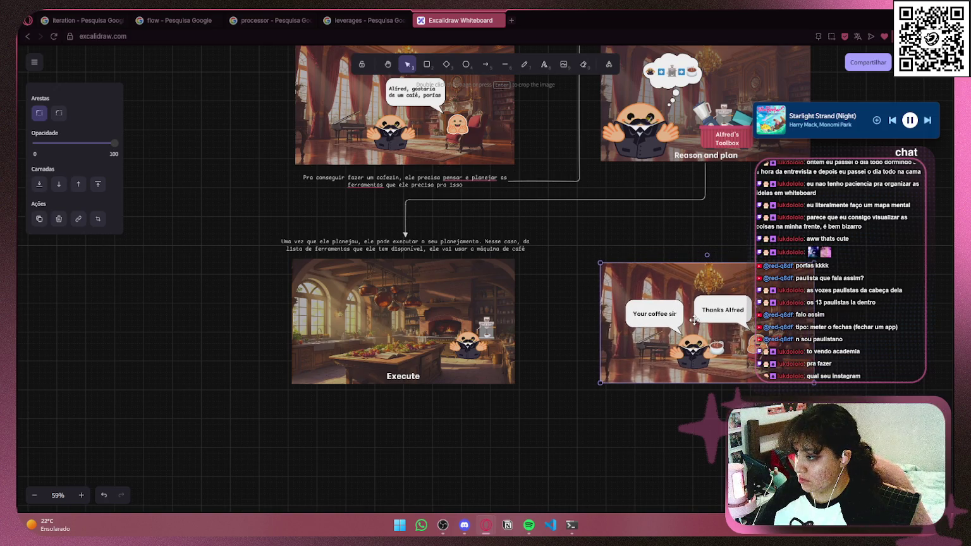
pyautogui.moveTo(459, 309); pyautogui.dragTo(439, 315)
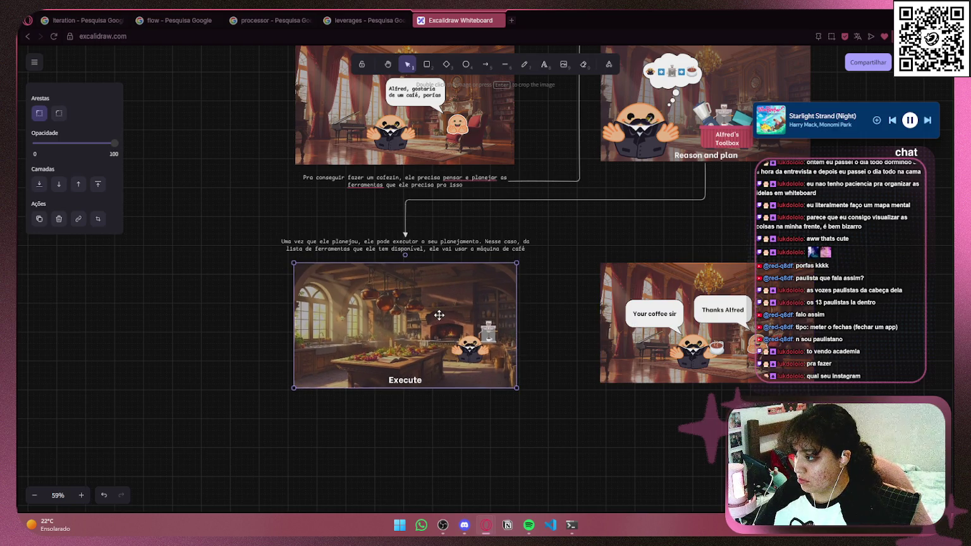
pyautogui.scroll(5, 595, 321)
pyautogui.moveTo(595, 321)
pyautogui.mouseDown()
pyautogui.moveTo(527, 300)
pyautogui.moveTo(490, 312)
pyautogui.moveTo(291, 320)
pyautogui.moveTo(418, 282)
pyautogui.moveTo(668, 256)
pyautogui.mouseUp()
pyautogui.moveTo(834, 267)
pyautogui.mouseDown()
pyautogui.moveTo(335, 490)
pyautogui.moveTo(321, 481)
pyautogui.mouseUp()
pyautogui.scroll(-3, 581, 403)
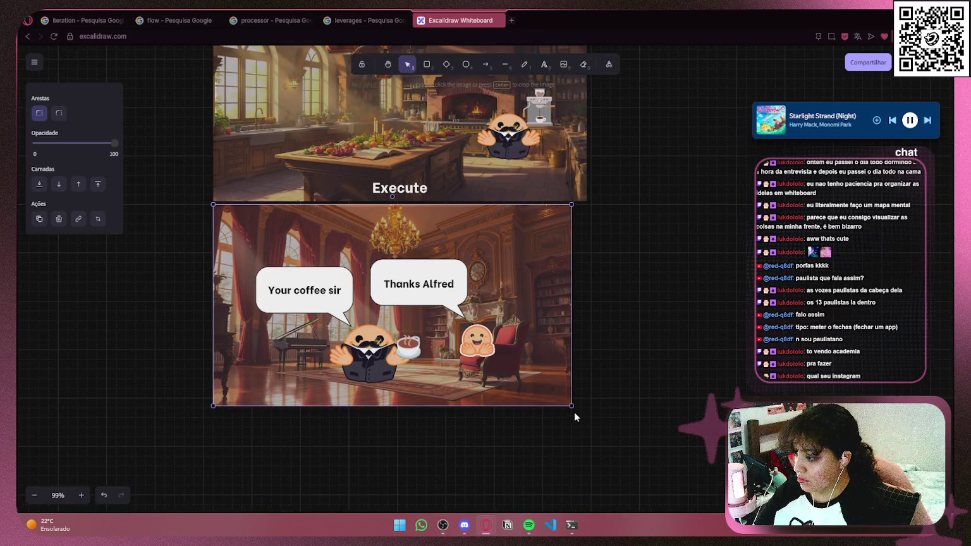
pyautogui.moveTo(573, 408)
pyautogui.mouseDown()
pyautogui.moveTo(588, 414)
pyautogui.moveTo(577, 408)
pyautogui.mouseUp()
# - Place the coffee scene to the right of the Execute image
pyautogui.scroll(-1, 656, 335)
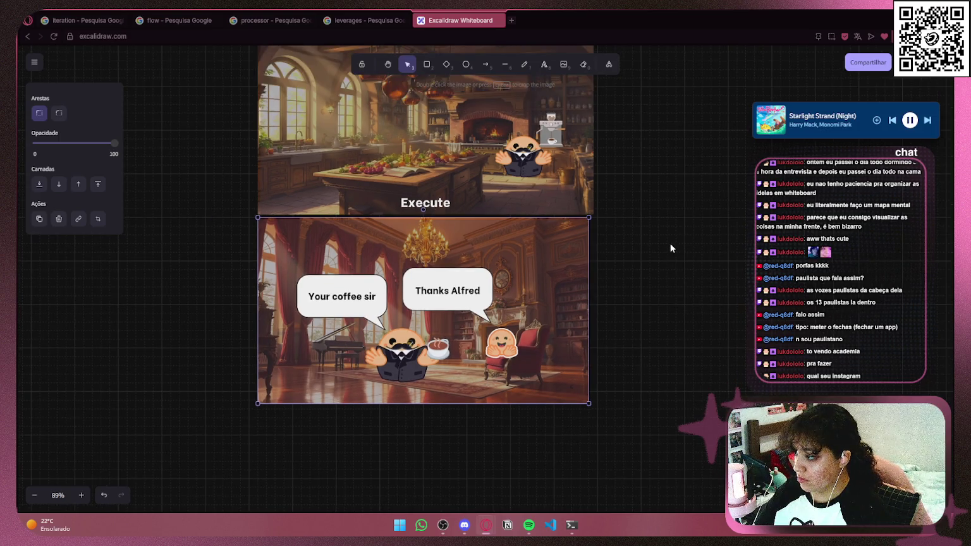
pyautogui.scroll(-1, 671, 249)
pyautogui.hscroll(3, 638, 241)
pyautogui.scroll(1, 637, 241)
pyautogui.moveTo(337, 382)
pyautogui.mouseDown()
pyautogui.moveTo(680, 273)
pyautogui.moveTo(658, 232)
pyautogui.moveTo(641, 235)
pyautogui.mouseUp()
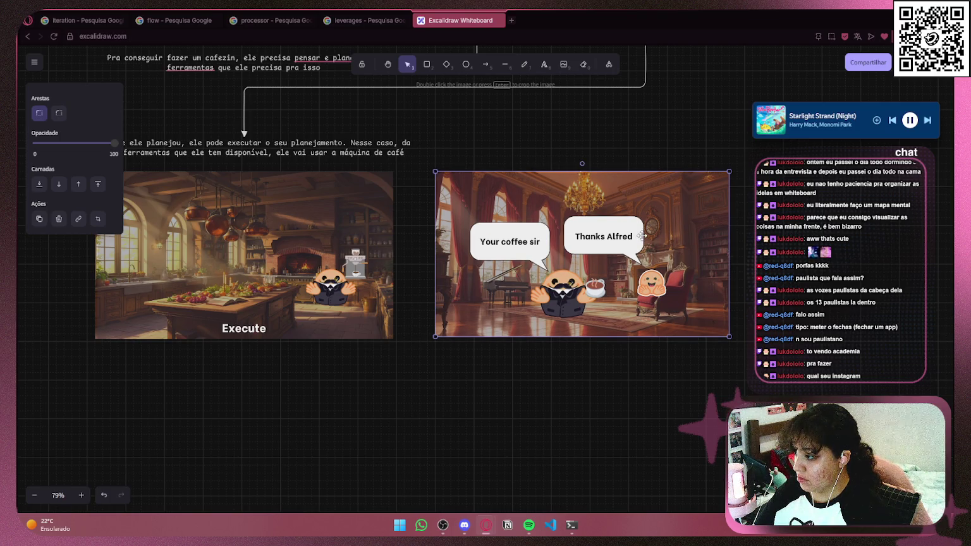
pyautogui.scroll(2, 641, 236)
pyautogui.hscroll(1, 642, 236)
pyautogui.moveTo(518, 373)
pyautogui.mouseDown()
pyautogui.moveTo(598, 367)
pyautogui.moveTo(590, 374)
pyautogui.mouseUp()
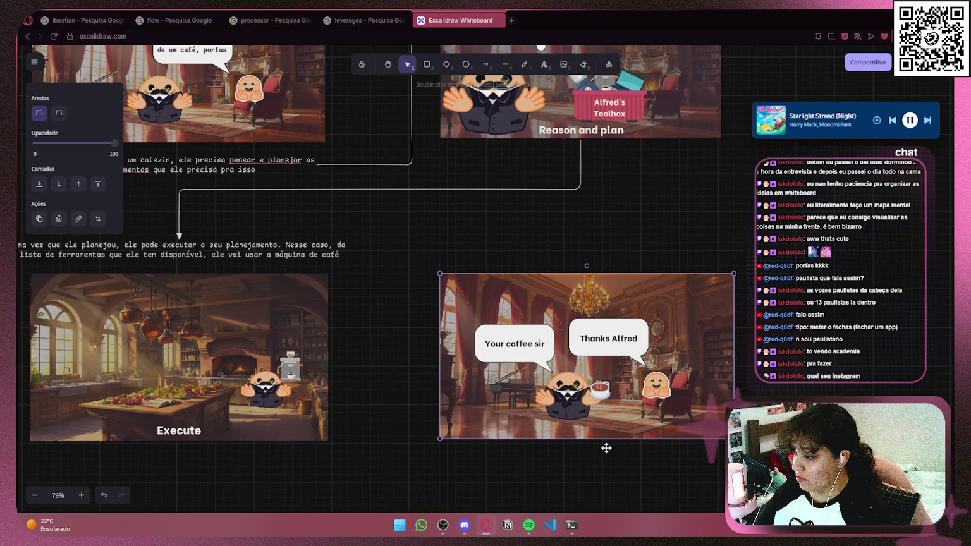
# - Duplicate the Execute caption and drop the copy above the coffee scene
pyautogui.hscroll(-2, 246, 275)
pyautogui.click(427, 251)
pyautogui.moveTo(428, 250); pyautogui.dragTo(849, 253)
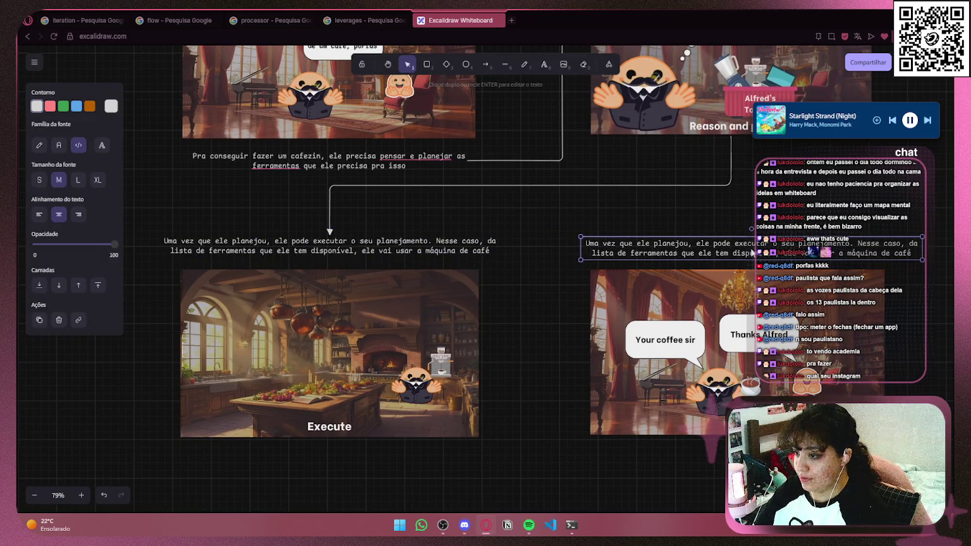
# - Rewrite the copied caption as 'E finalmente, ele traz café fresquinho', fixing typos along the way
pyautogui.moveTo(752, 252); pyautogui.dragTo(745, 253)
pyautogui.doubleClick(746, 253)
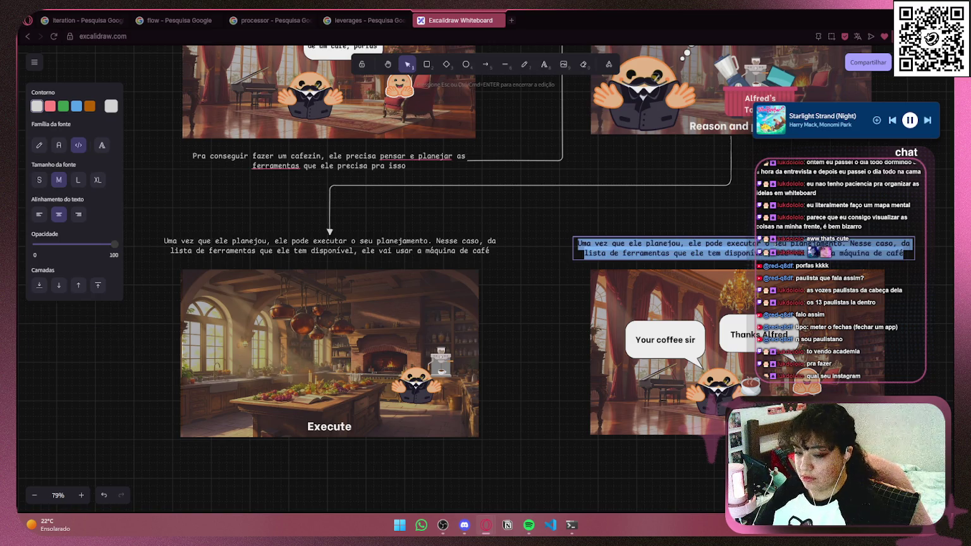
pyautogui.press('BackSpace')
pyautogui.write('E')
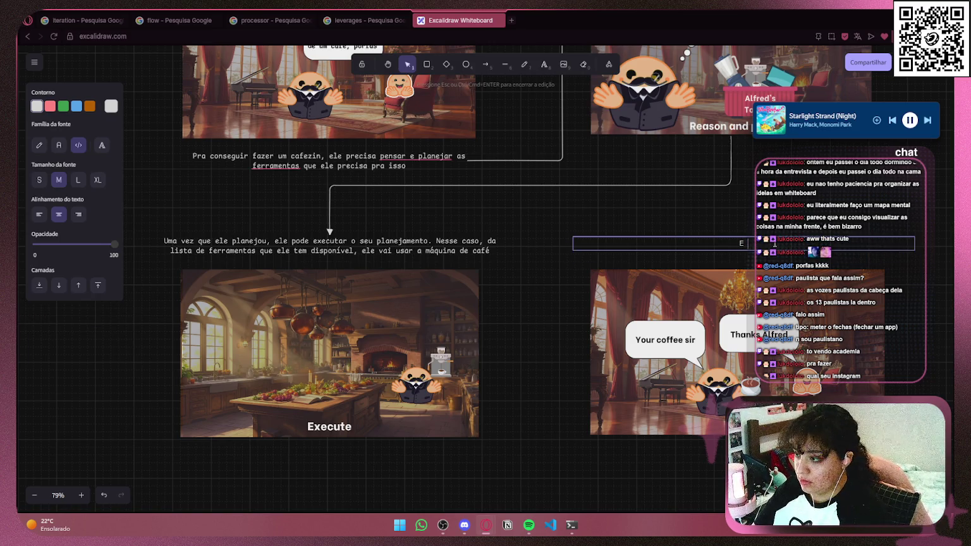
pyautogui.write('finalmente ')
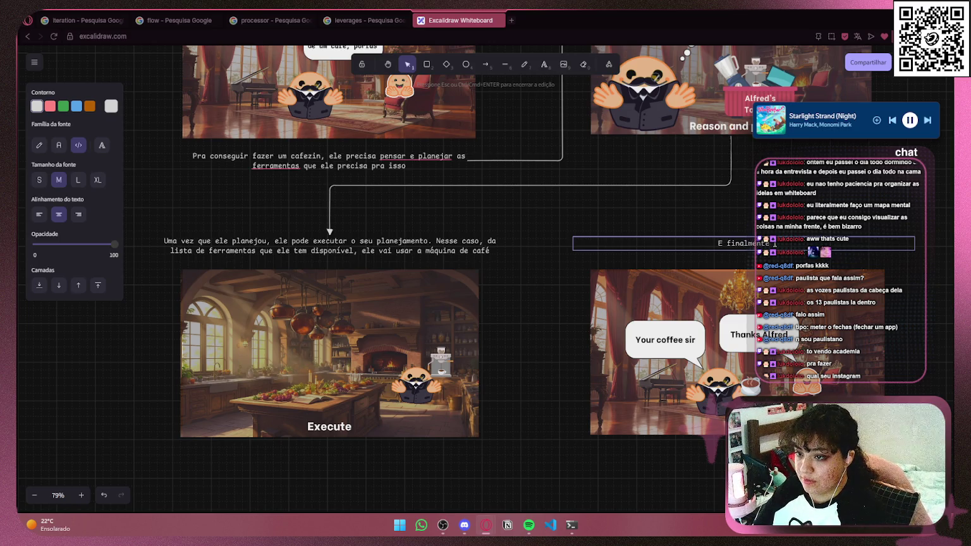
pyautogui.write(', ela t')
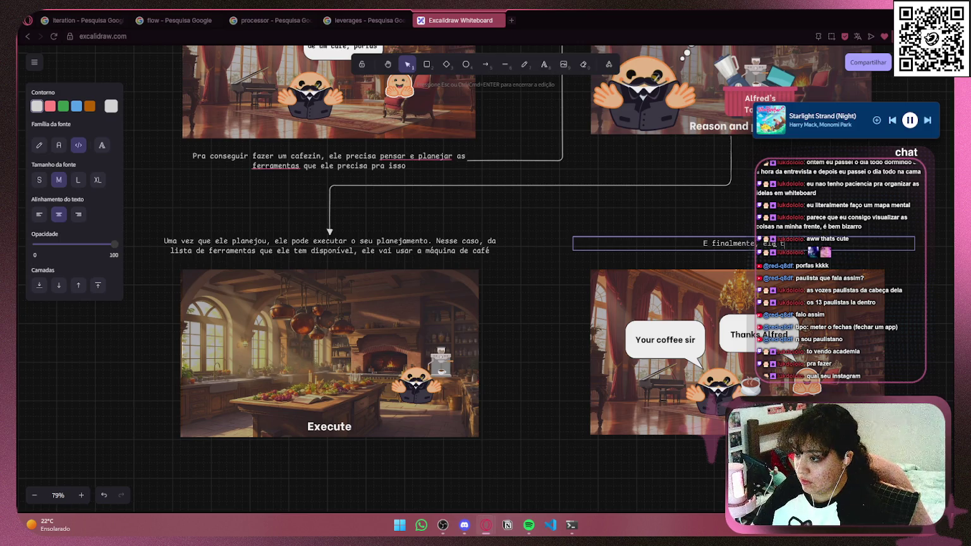
pyautogui.write('r')
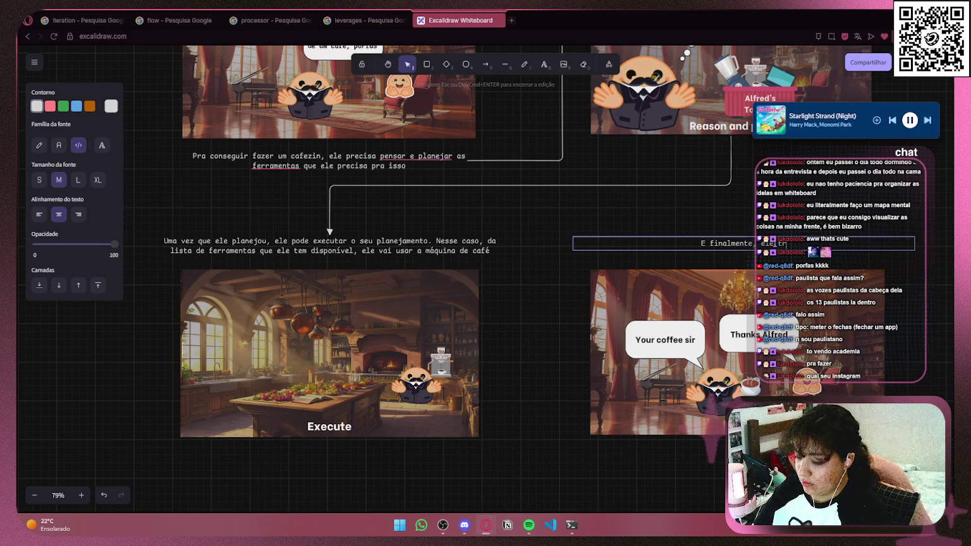
pyautogui.write('as')
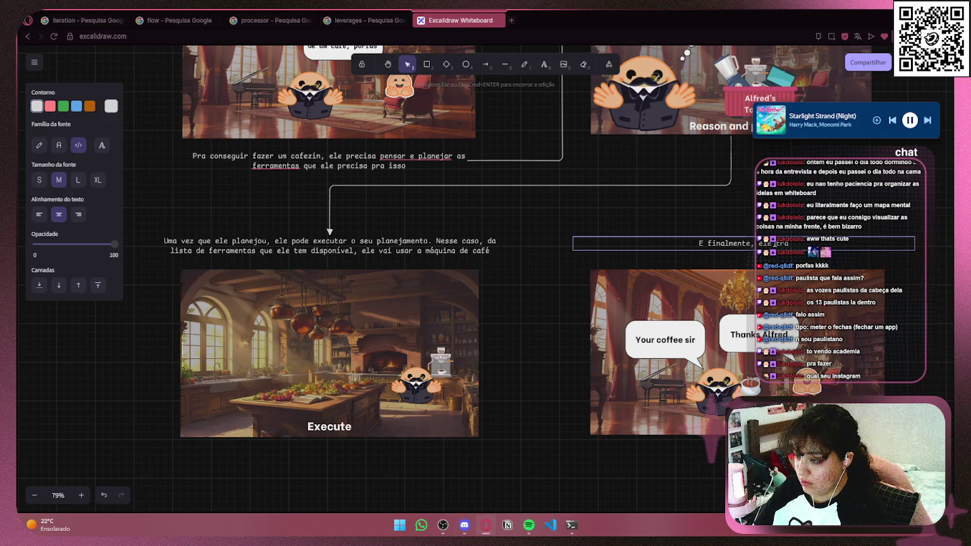
pyautogui.press('BackSpace')
pyautogui.press('BackSpace')
pyautogui.write('ás')
pyautogui.press('BackSpace')
pyautogui.press('BackSpace')
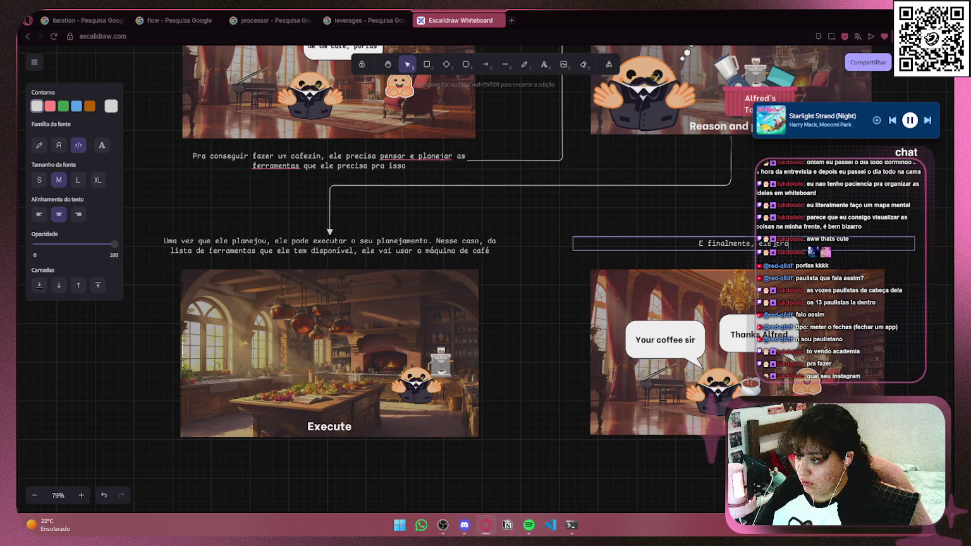
pyautogui.write('az')
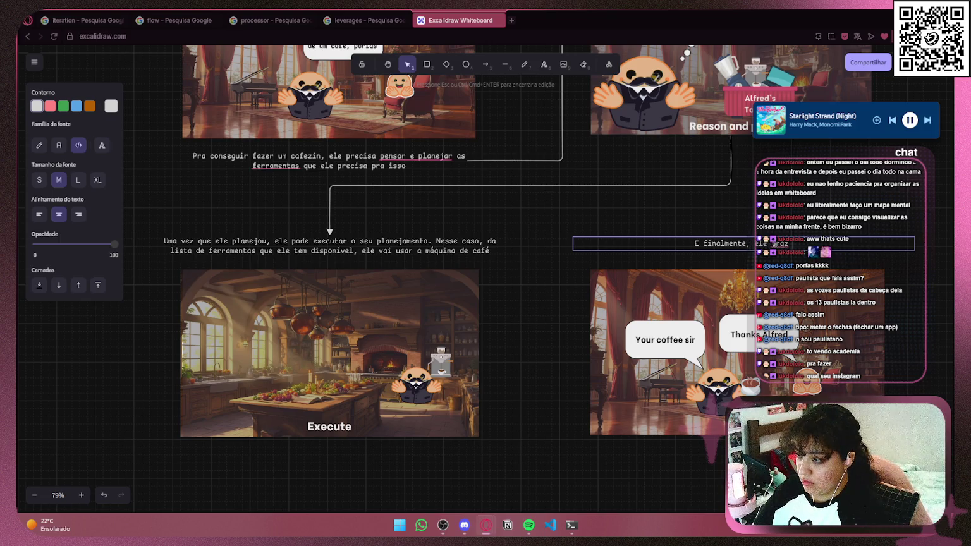
pyautogui.write('az')
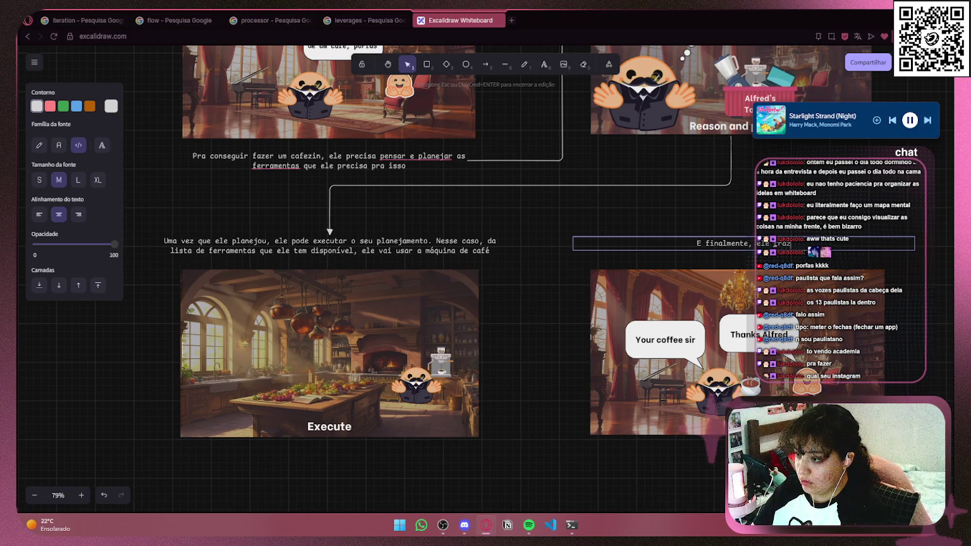
pyautogui.write(' café')
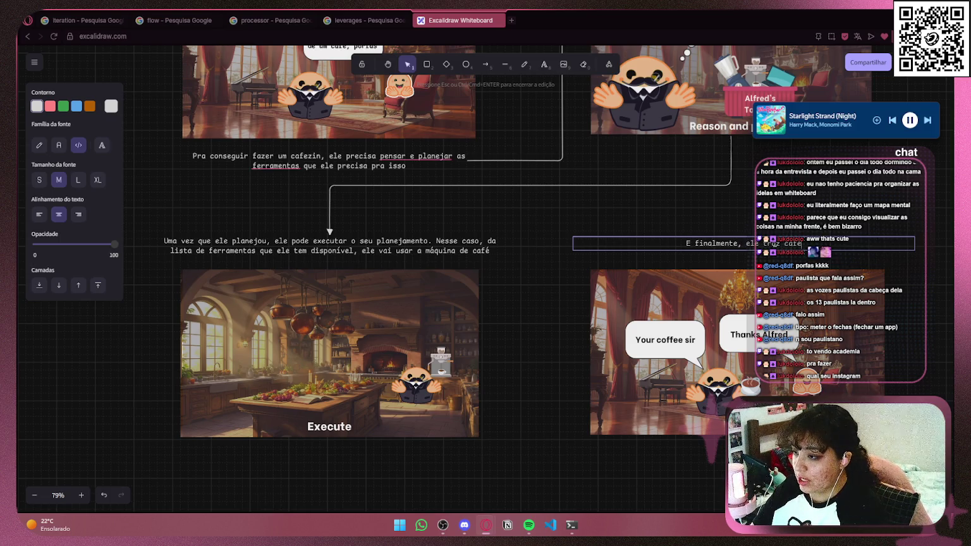
pyautogui.write(' fresq')
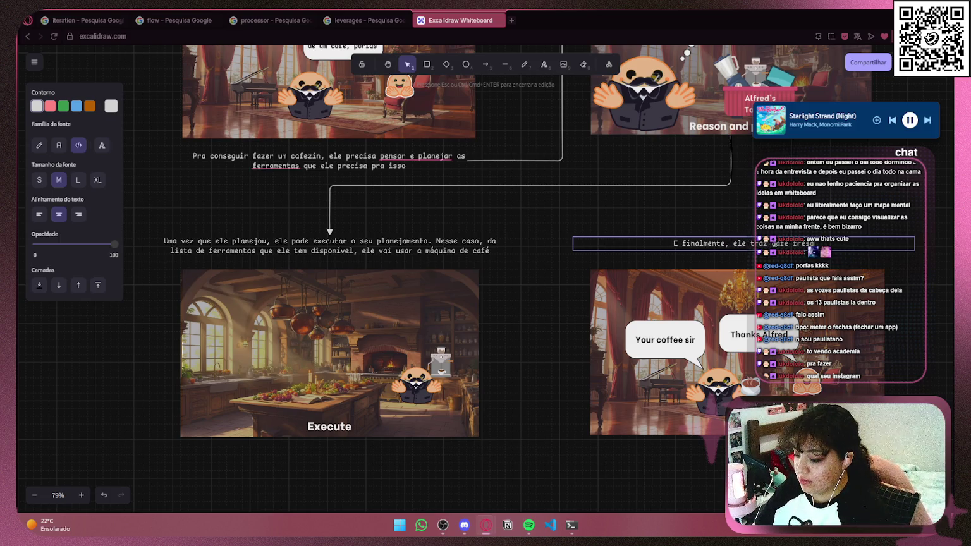
pyautogui.write('uinho pra')
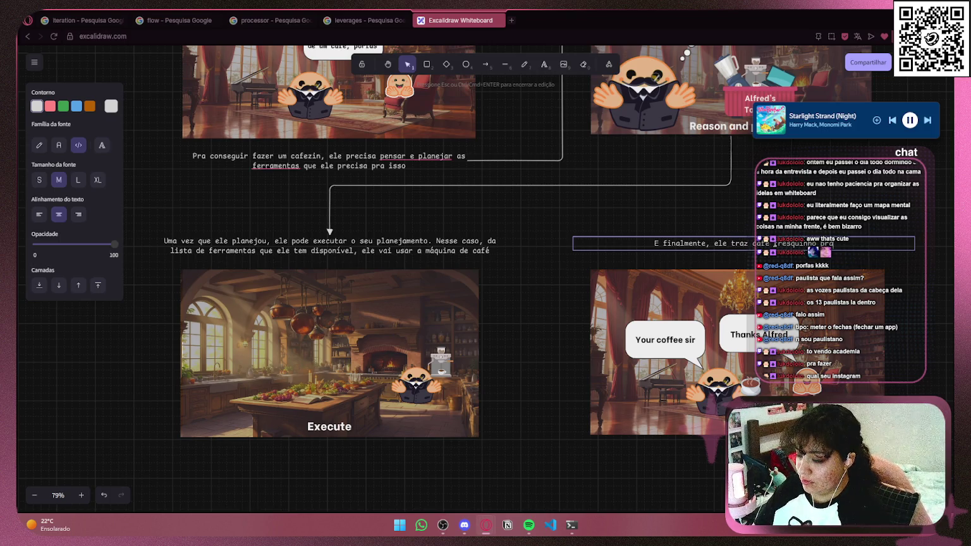
pyautogui.write(' gente')
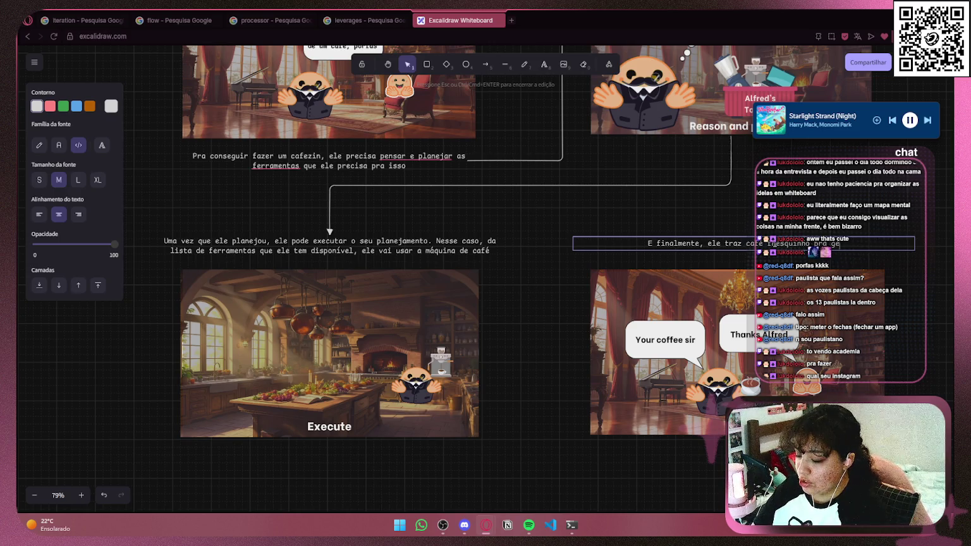
pyautogui.press('BackSpace')
pyautogui.press('BackSpace')
pyautogui.press('BackSpace')
pyautogui.press('BackSpace')
pyautogui.press('BackSpace')
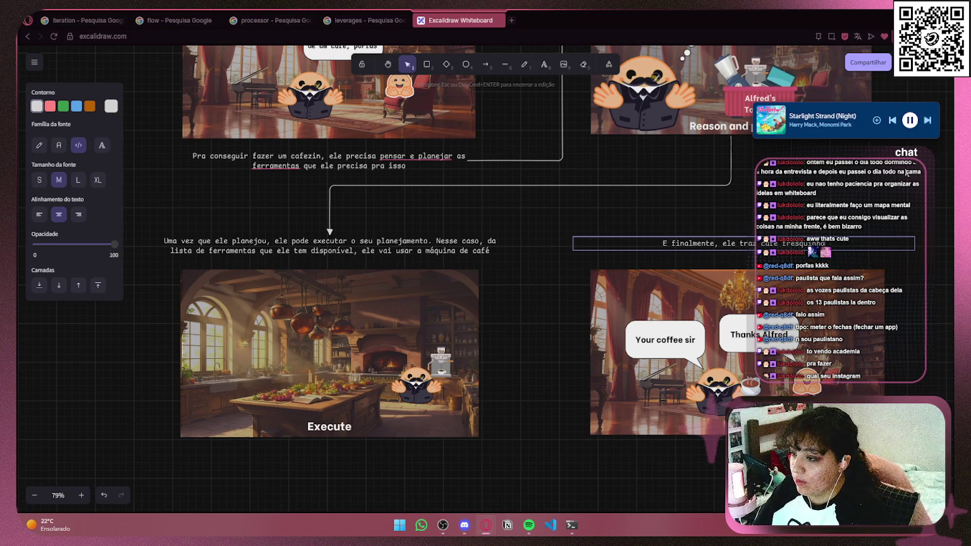
pyautogui.press('Escape')
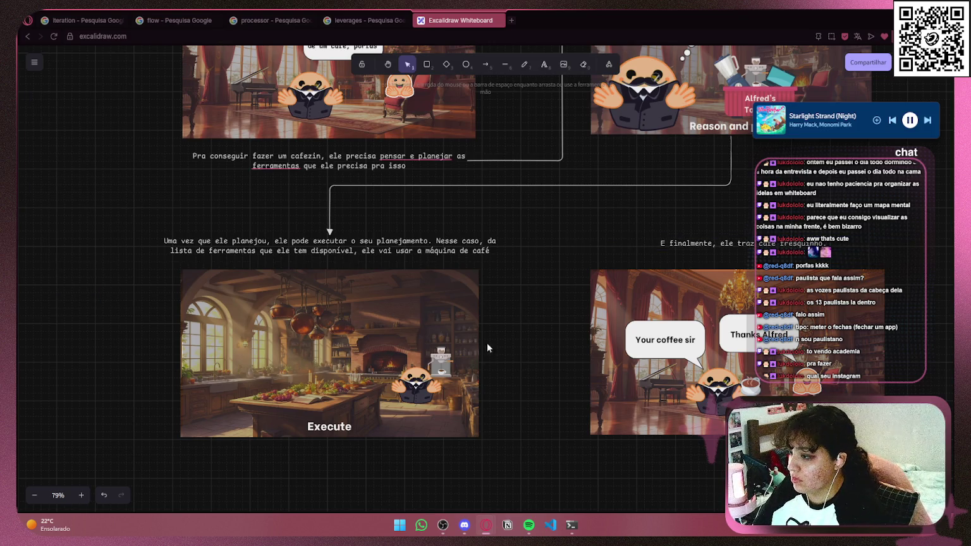
# - Draw an elbow arrow from the Execute image's right edge to the 'E finalmente' caption
pyautogui.click(408, 363)
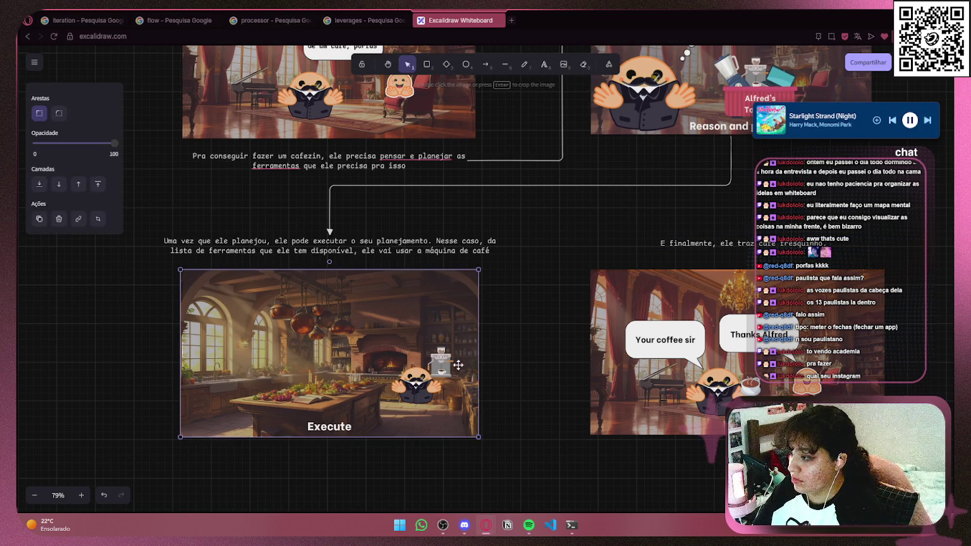
pyautogui.click(487, 65)
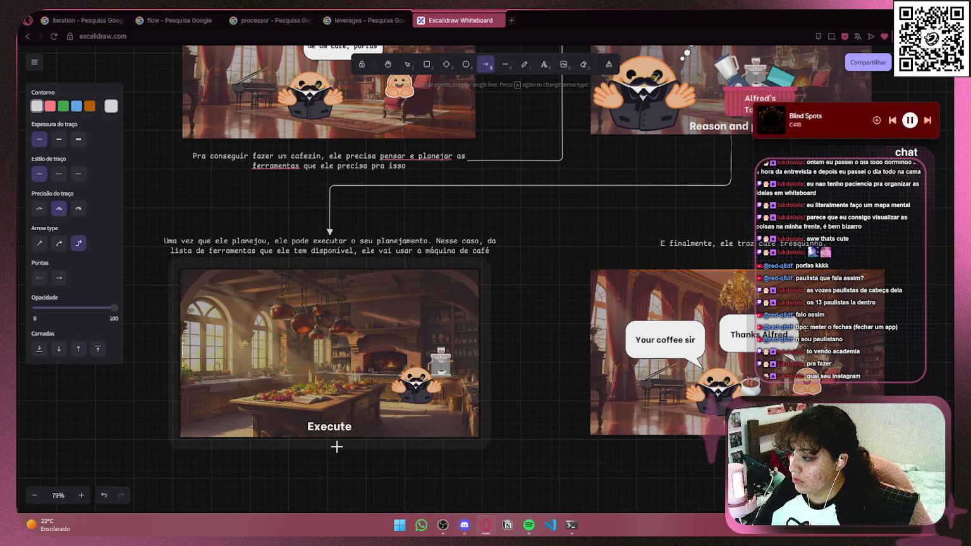
pyautogui.moveTo(479, 372); pyautogui.dragTo(545, 338)
pyautogui.moveTo(653, 241)
pyautogui.mouseDown()
pyautogui.moveTo(572, 246)
pyautogui.moveTo(741, 247)
pyautogui.mouseUp()
# - Shift the 'E finalmente' caption left so it sits over the coffee scene
pyautogui.click(680, 240)
pyautogui.moveTo(811, 242); pyautogui.dragTo(725, 248)
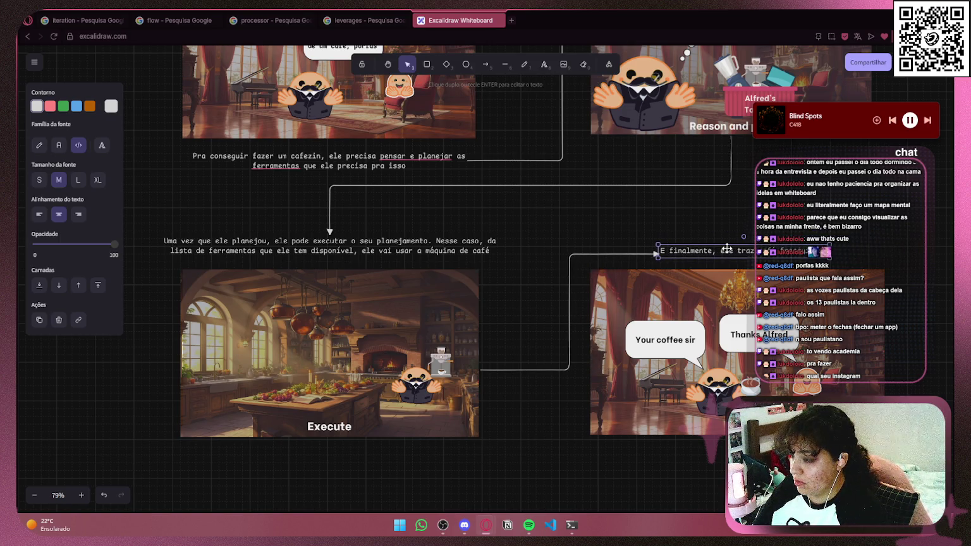
pyautogui.press('Escape')
pyautogui.scroll(-3, 508, 171)
pyautogui.hscroll(5, 508, 171)
# - Nudge the request scene's speech bubble slightly into place
pyautogui.keyDown('ctrl'); pyautogui.scroll(5, 508, 171); pyautogui.keyUp('ctrl')
pyautogui.scroll(-1, 508, 171)
pyautogui.scroll(6, 662, 325)
pyautogui.hscroll(-6, 662, 325)
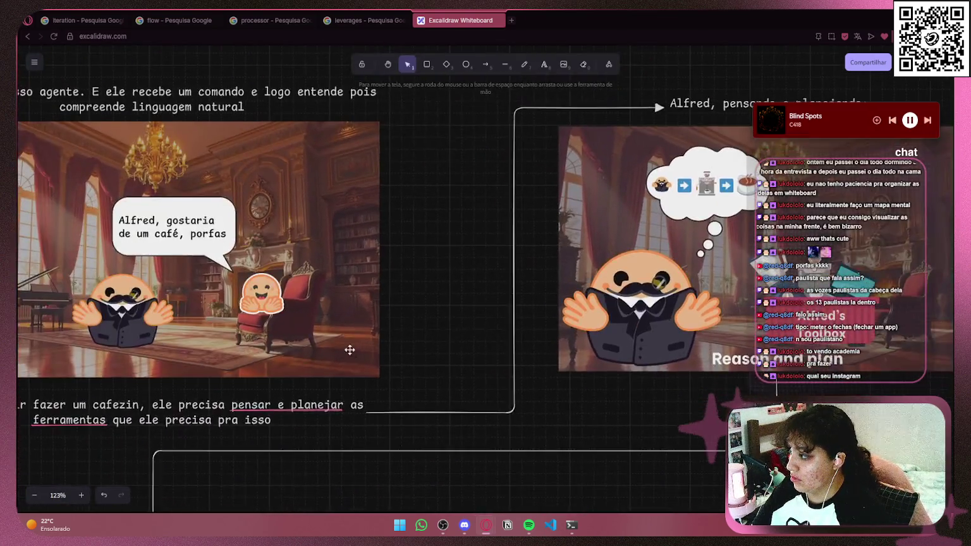
pyautogui.click(290, 176)
pyautogui.moveTo(290, 176); pyautogui.dragTo(294, 175)
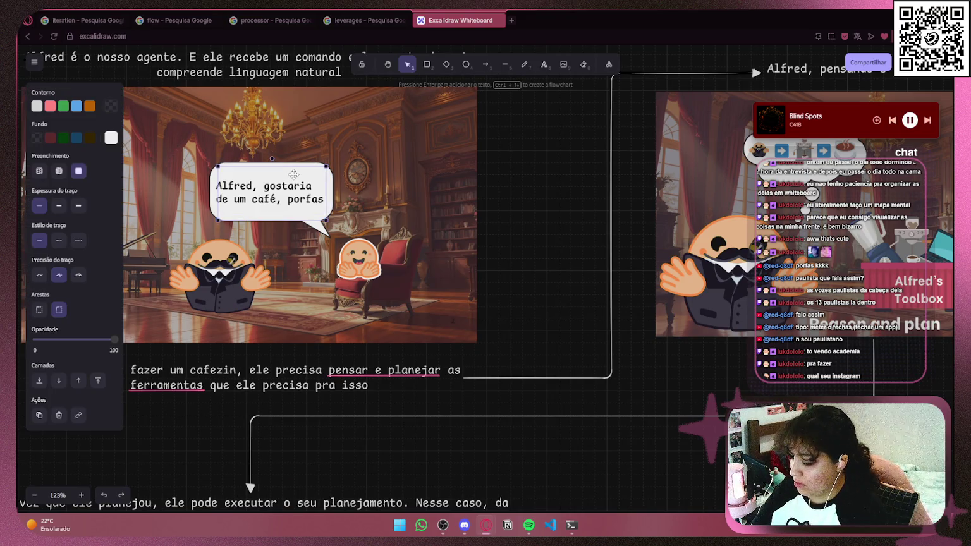
# - Cover the 'Thanks Alfred' text with the blank white box and paste a copy of it
pyautogui.scroll(-6, 677, 384)
pyautogui.hscroll(6, 676, 384)
pyautogui.click(487, 317)
pyautogui.moveTo(487, 317); pyautogui.dragTo(509, 268)
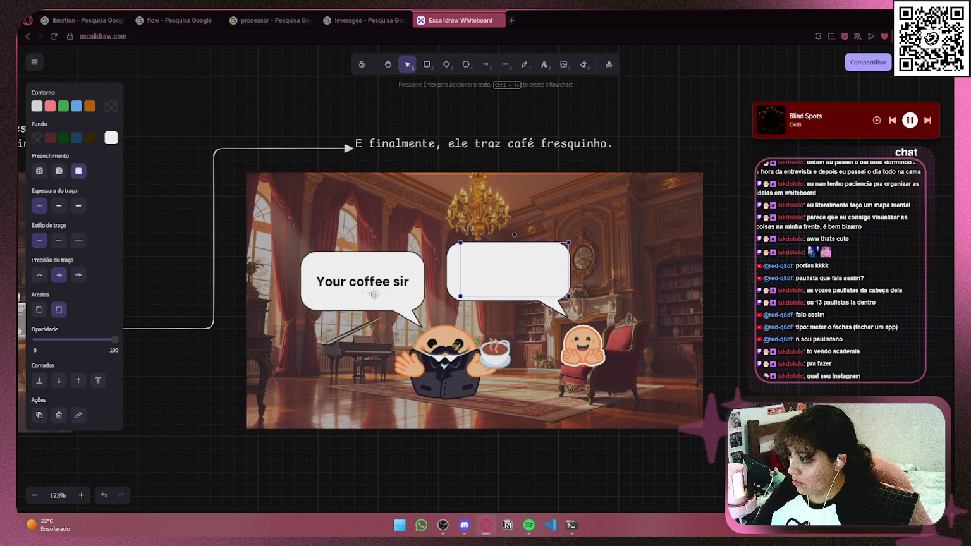
pyautogui.hotkey('ctrl', 'v')
# - Hide 'Your coffee sir' with the box copy and write 'Aqui teu cafe' in black
pyautogui.moveTo(355, 290); pyautogui.dragTo(369, 279)
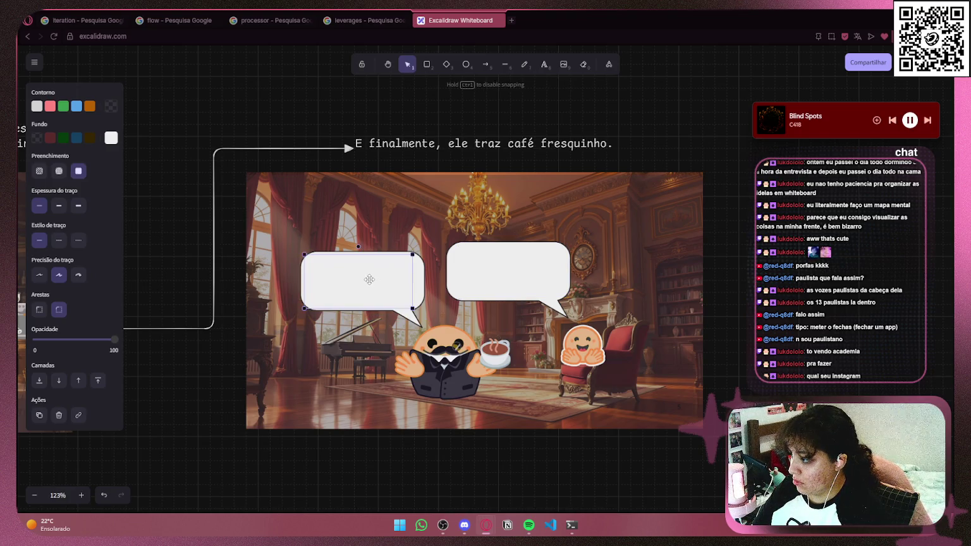
pyautogui.press('Escape')
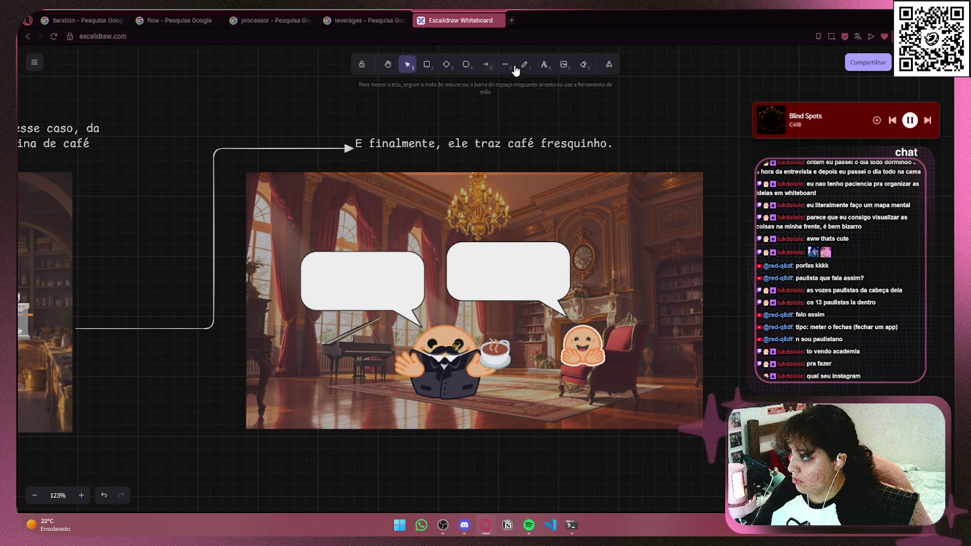
pyautogui.doubleClick(364, 296)
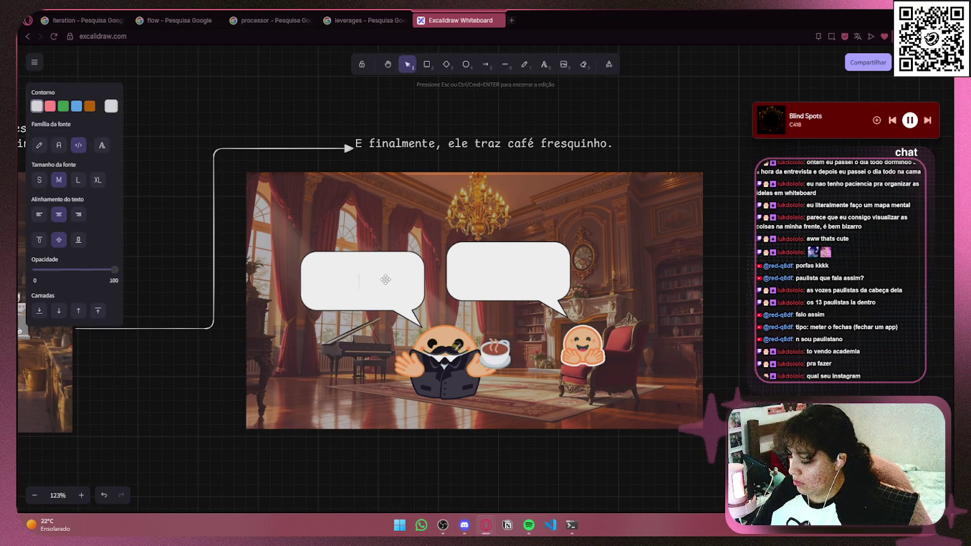
pyautogui.write('Aqui teu caf')
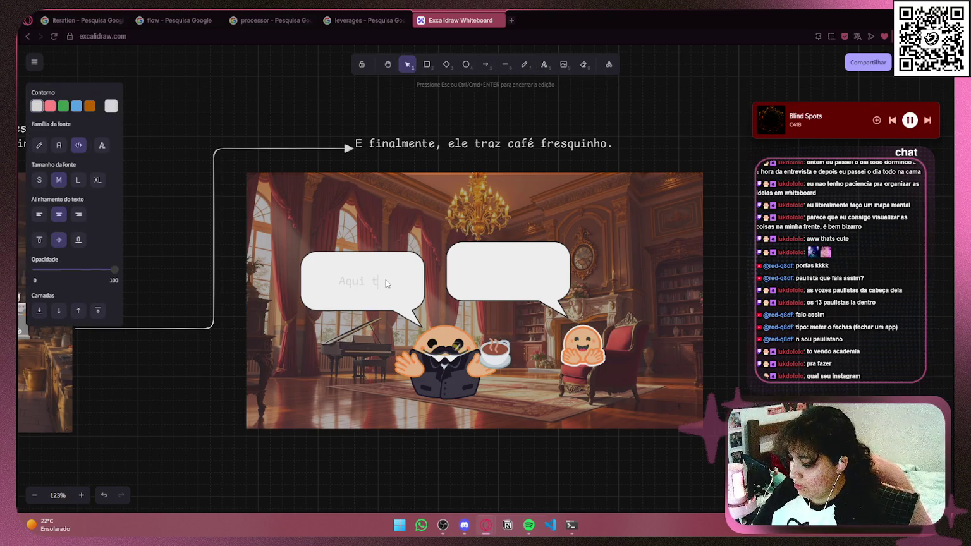
pyautogui.write('e')
pyautogui.hotkey('ctrl', 'a')
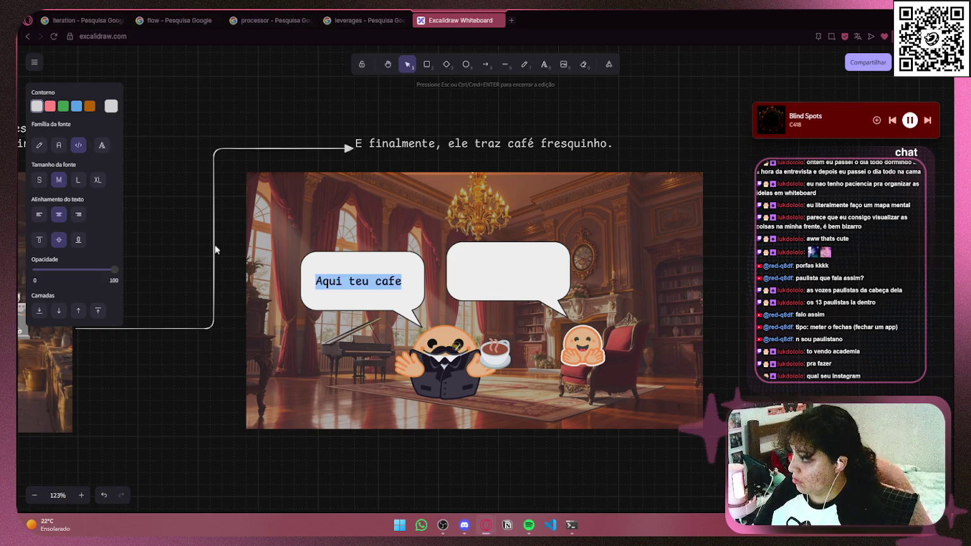
pyautogui.click(113, 109)
pyautogui.click(166, 116)
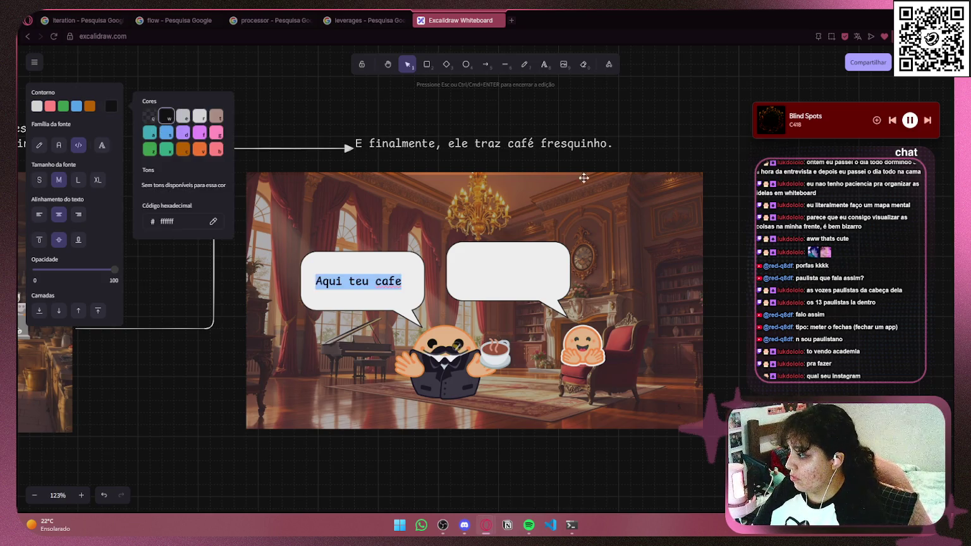
# - Correct the bubble text to 'Aqui teu café' and finish editing it
pyautogui.click(375, 281)
pyautogui.doubleClick(388, 281)
pyautogui.click(402, 281)
pyautogui.press('BackSpace')
pyautogui.write('é')
pyautogui.press('Escape')
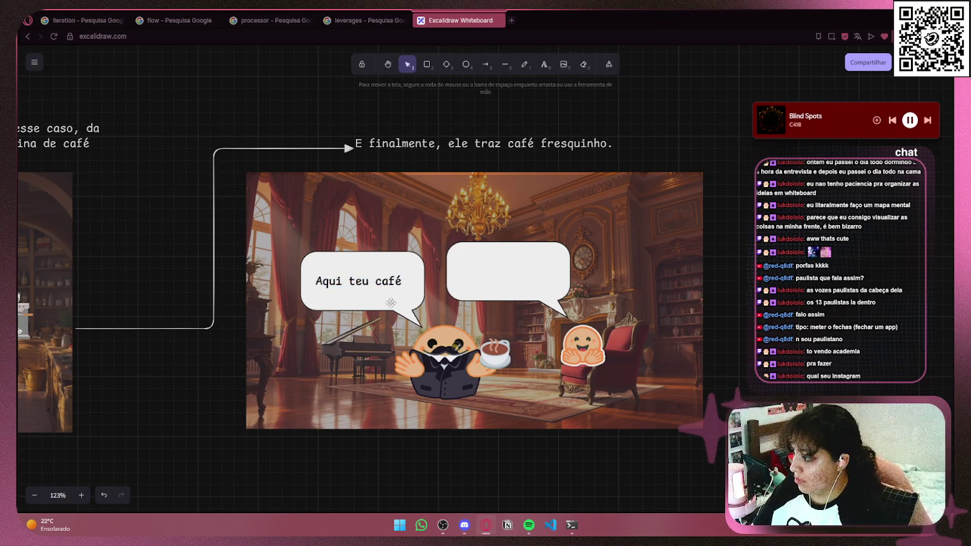
pyautogui.click(393, 284)
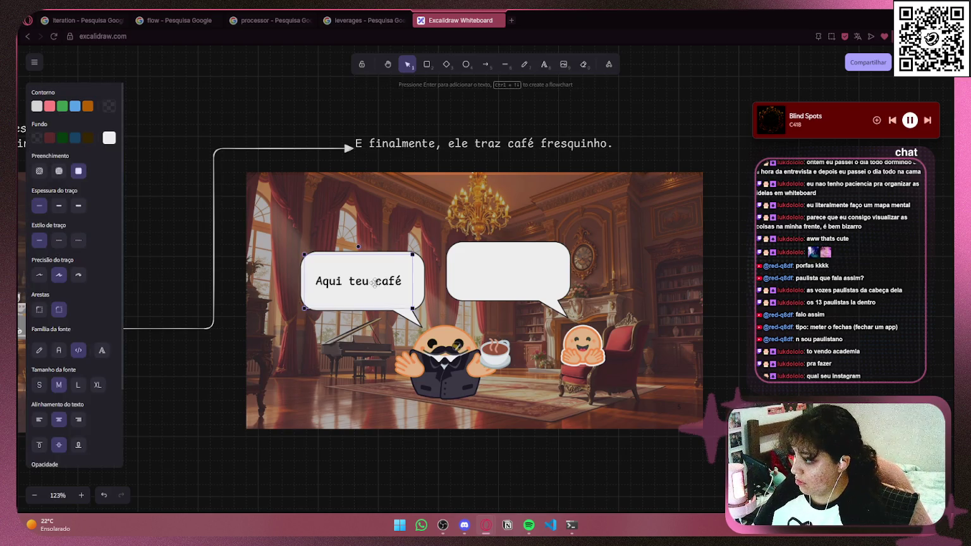
pyautogui.press('Return')
pyautogui.click(516, 282)
pyautogui.click(513, 282)
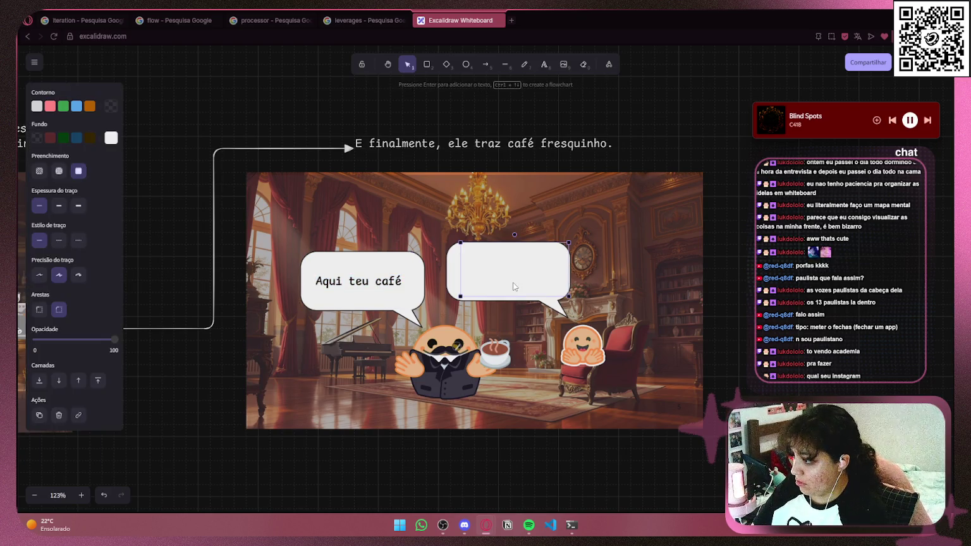
# - Add the text 'tmj Alfred meu mano' in the right bubble, capitalising Alfred
pyautogui.click(546, 63)
pyautogui.click(552, 255)
pyautogui.write('tmj ')
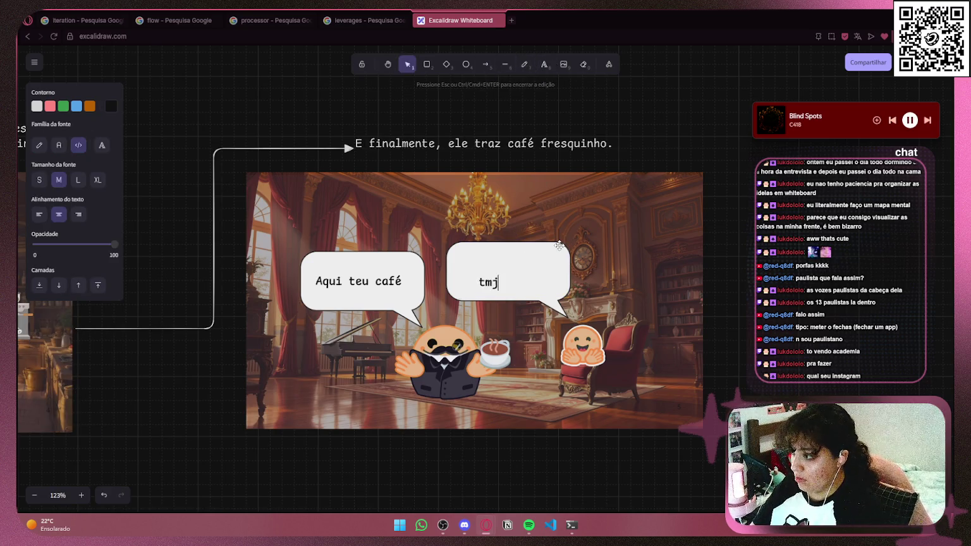
pyautogui.write('alfre')
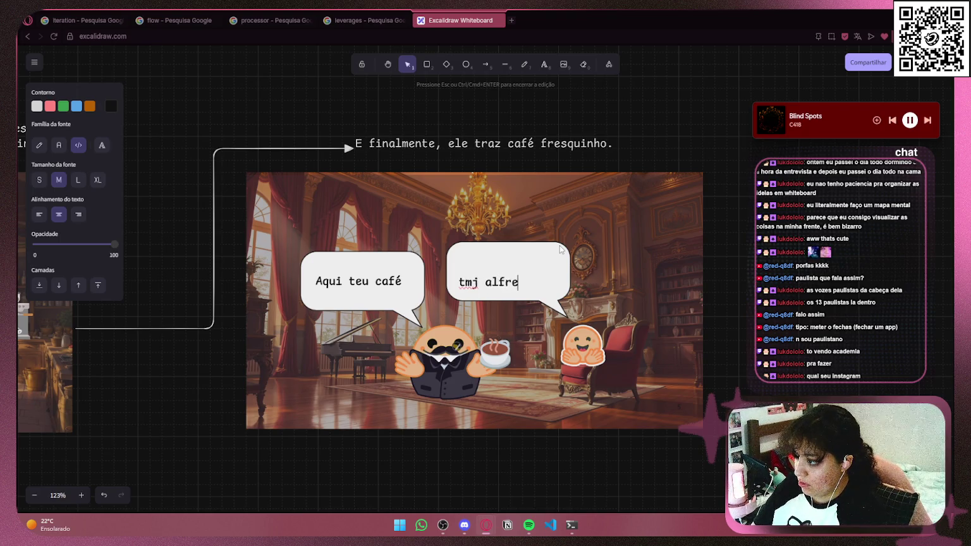
pyautogui.write('d meu mano')
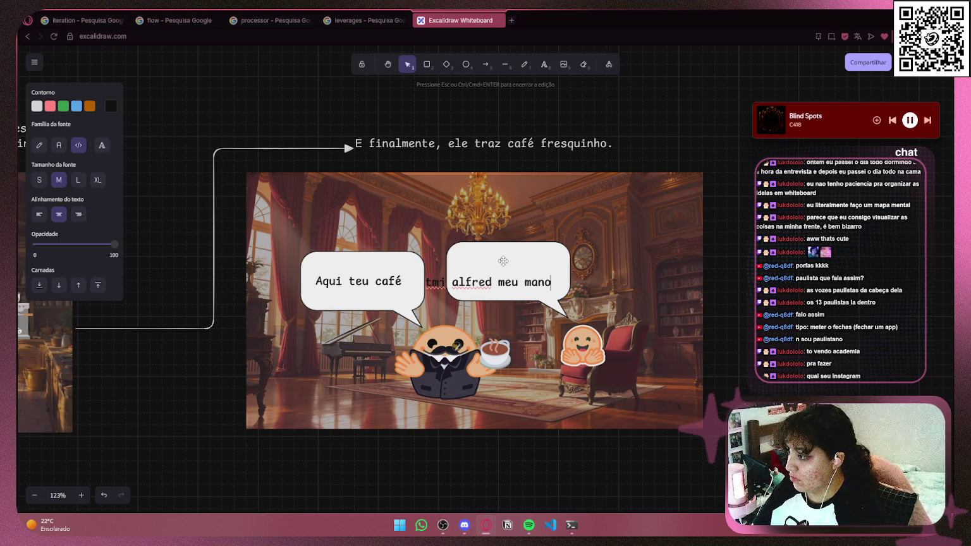
pyautogui.click(460, 282)
pyautogui.press('BackSpace')
pyautogui.write('A')
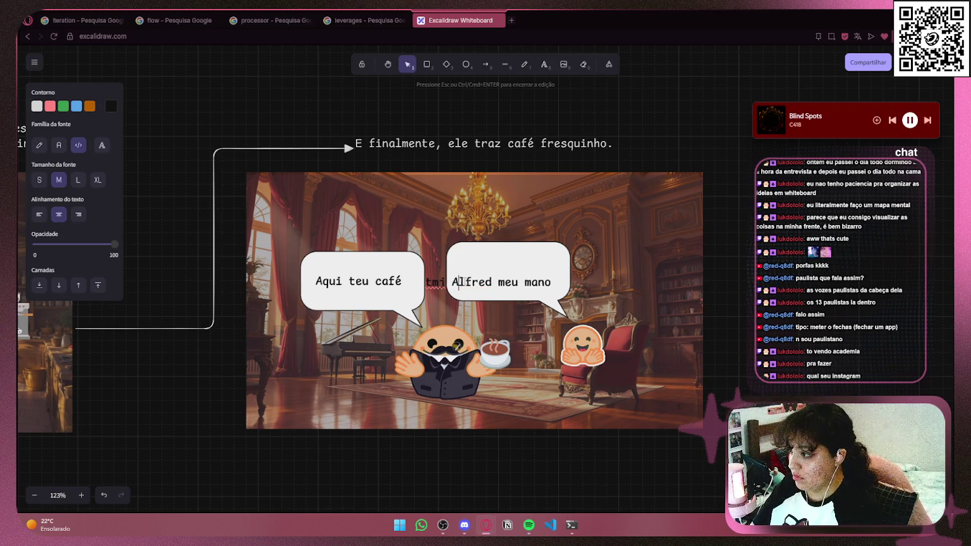
pyautogui.click(756, 231)
pyautogui.click(517, 282)
pyautogui.moveTo(517, 282); pyautogui.dragTo(543, 275)
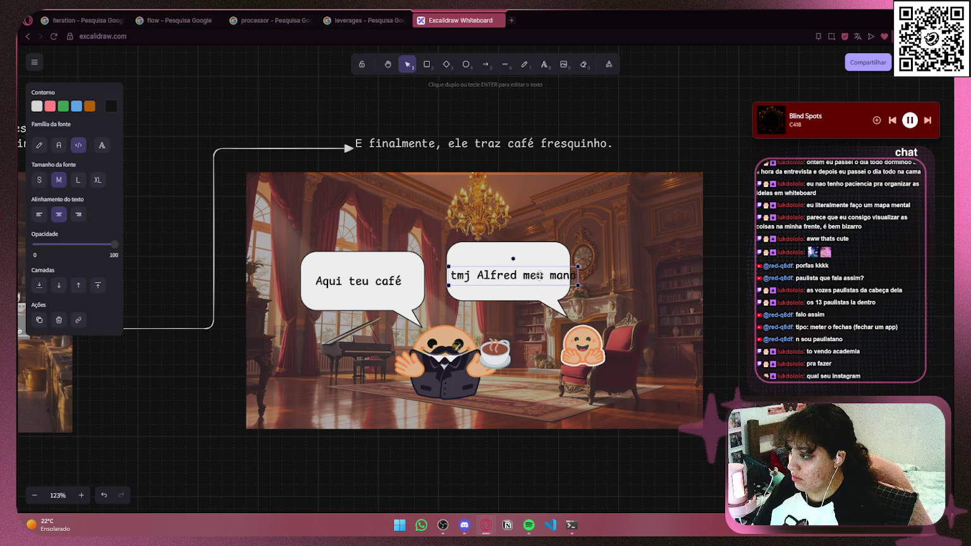
# - Replace 'meu mano' with ', valeu' and centre the text inside the bubble
pyautogui.doubleClick(558, 274)
pyautogui.click(576, 276)
pyautogui.moveTo(576, 275); pyautogui.dragTo(523, 276)
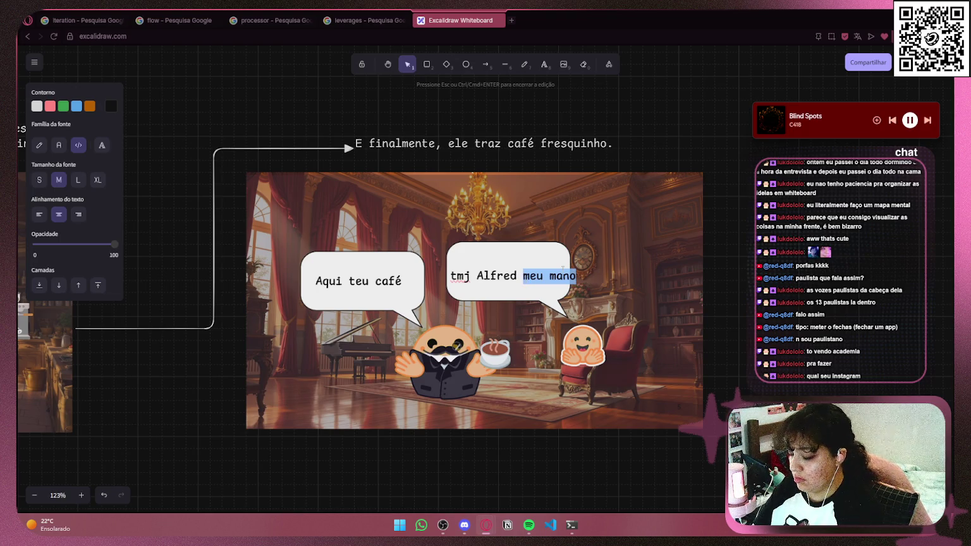
pyautogui.press('BackSpace')
pyautogui.write(', valeu')
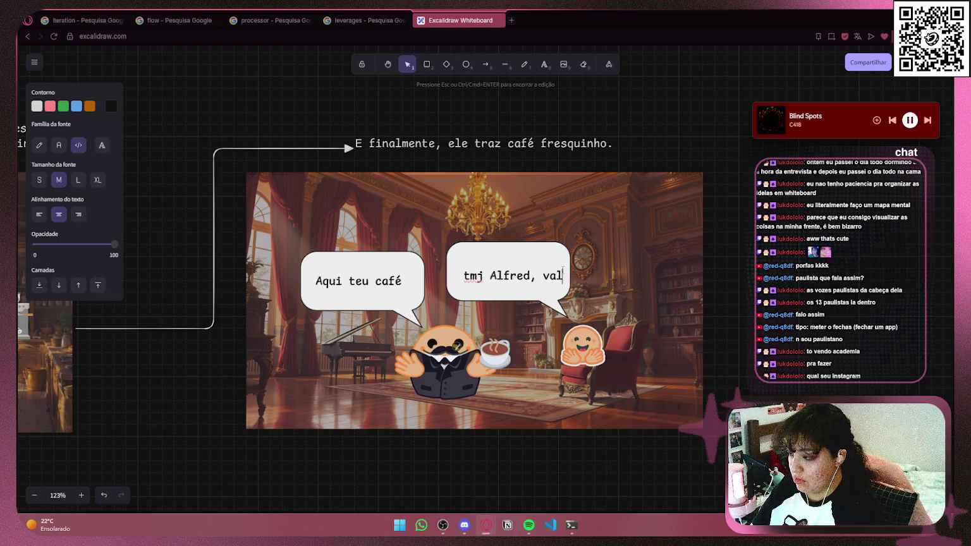
pyautogui.click(581, 265)
pyautogui.click(581, 265)
pyautogui.moveTo(513, 273)
pyautogui.mouseDown()
pyautogui.moveTo(525, 273)
pyautogui.moveTo(511, 275)
pyautogui.moveTo(511, 287)
pyautogui.mouseUp()
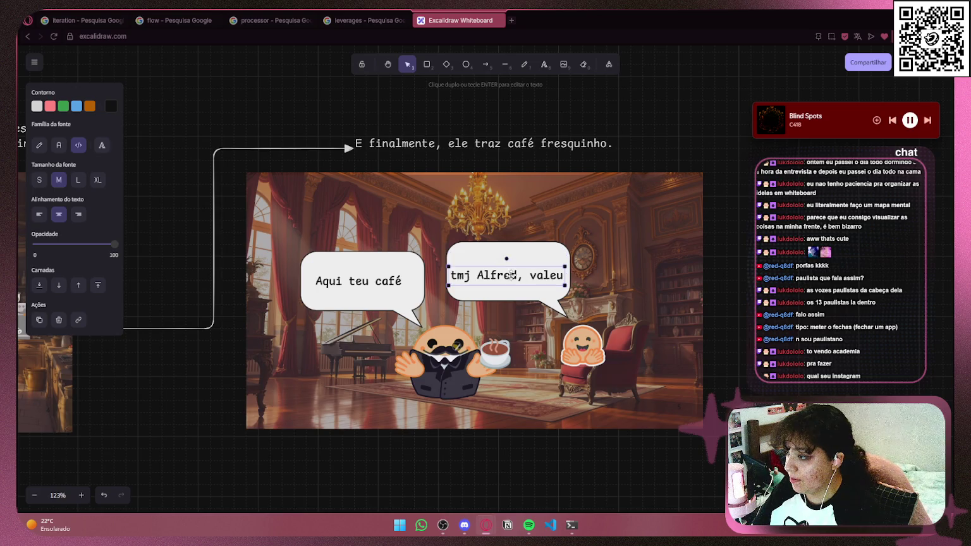
pyautogui.click(895, 257)
pyautogui.keyDown('ctrl'); pyautogui.scroll(-5, 874, 262); pyautogui.keyUp('ctrl')
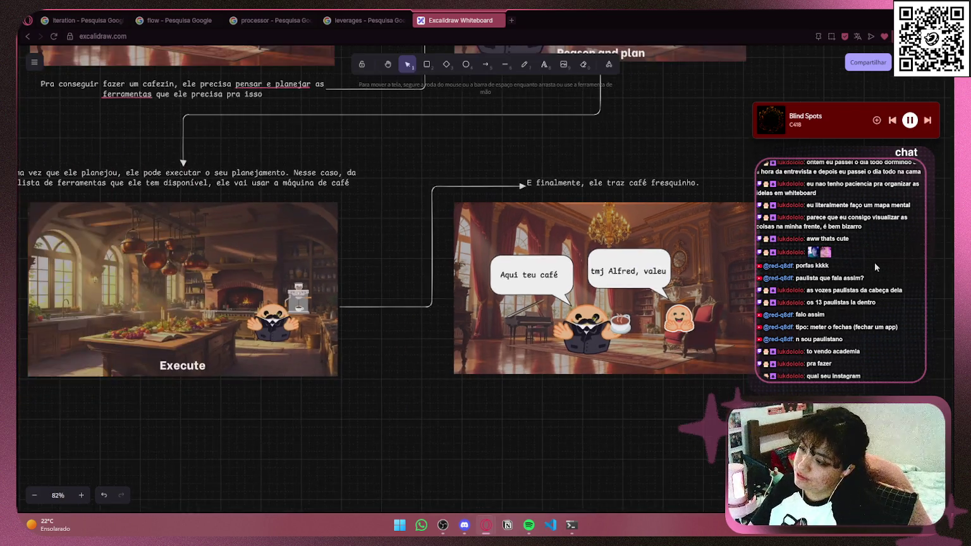
pyautogui.scroll(2, 874, 263)
pyautogui.scroll(1, 874, 262)
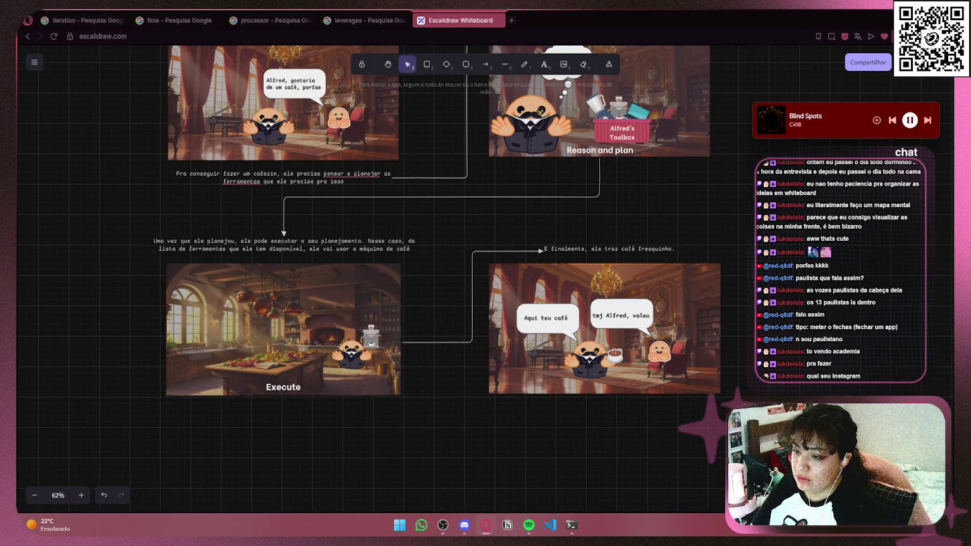
pyautogui.keyDown('ctrl'); pyautogui.scroll(-3, 813, 252); pyautogui.keyUp('ctrl')
pyautogui.moveTo(741, 280); pyautogui.dragTo(493, 413)
pyautogui.scroll(-3, 494, 413)
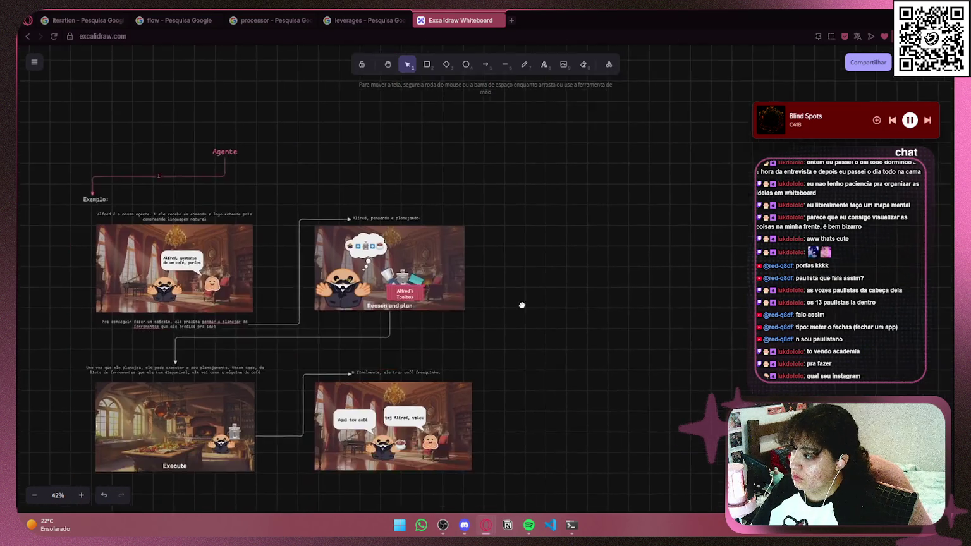
pyautogui.hscroll(-1, 581, 256)
pyautogui.keyDown('ctrl'); pyautogui.scroll(3, 528, 274); pyautogui.keyUp('ctrl')
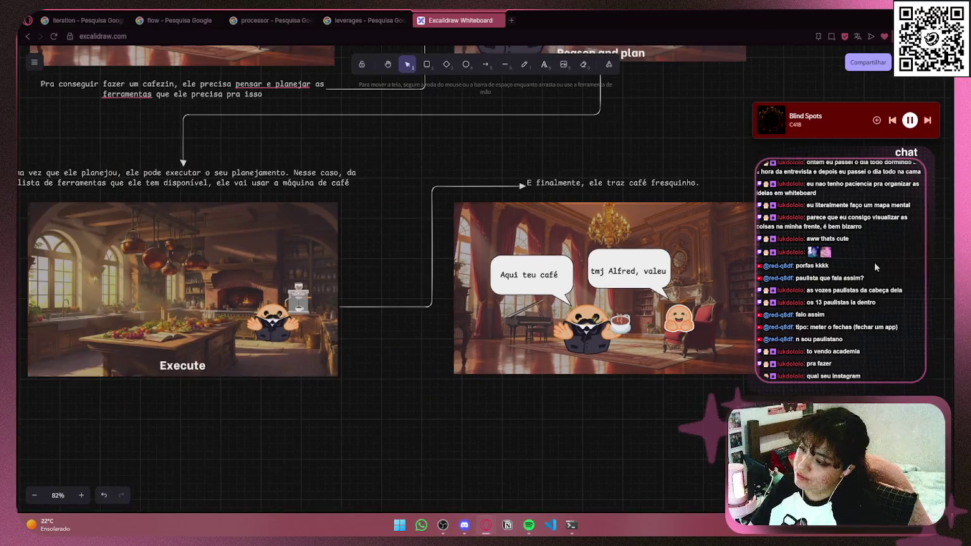
pyautogui.keyDown('ctrl'); pyautogui.scroll(-3, 528, 273); pyautogui.keyUp('ctrl')
pyautogui.keyDown('ctrl'); pyautogui.scroll(2, 528, 274); pyautogui.keyUp('ctrl')
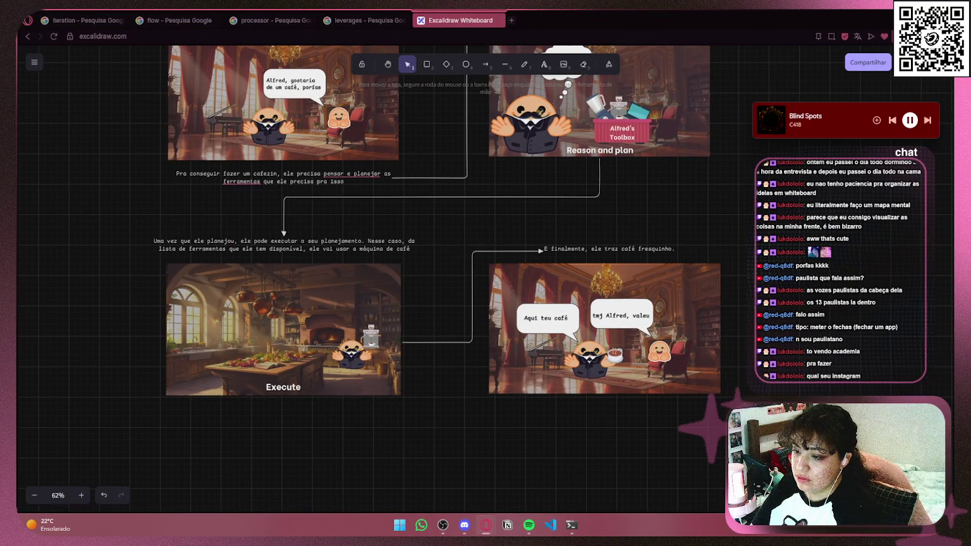
pyautogui.keyDown('ctrl'); pyautogui.scroll(-2, 747, 217); pyautogui.keyUp('ctrl')
pyautogui.moveTo(747, 217); pyautogui.dragTo(494, 413)
pyautogui.scroll(-3, 493, 413)
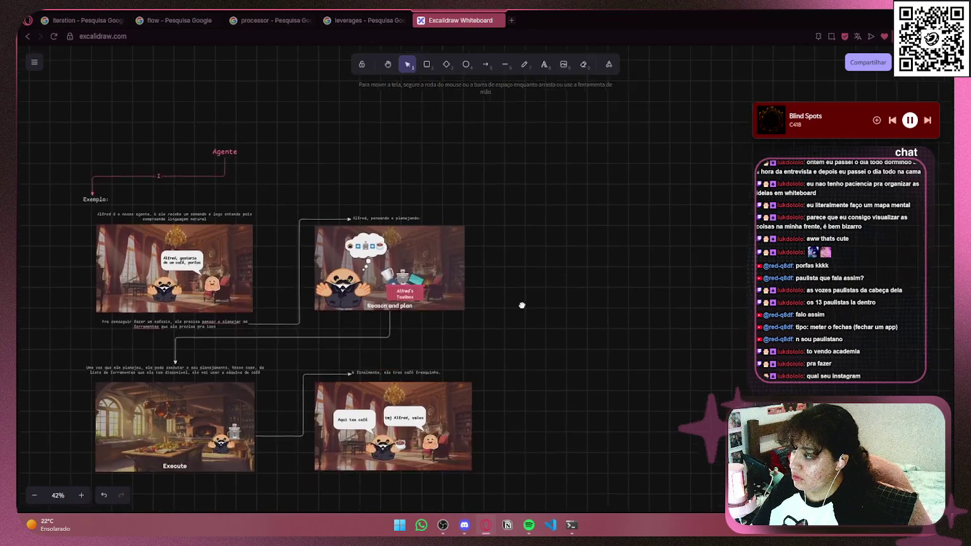
pyautogui.hscroll(-1, 502, 336)
pyautogui.moveTo(529, 273)
pyautogui.mouseDown()
pyautogui.moveTo(496, 278)
pyautogui.moveTo(662, 241)
pyautogui.mouseUp()
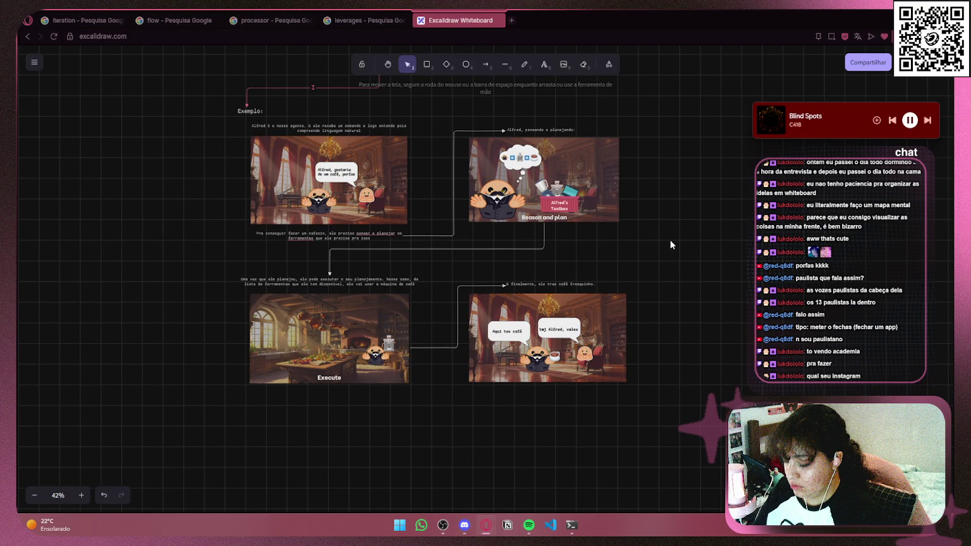
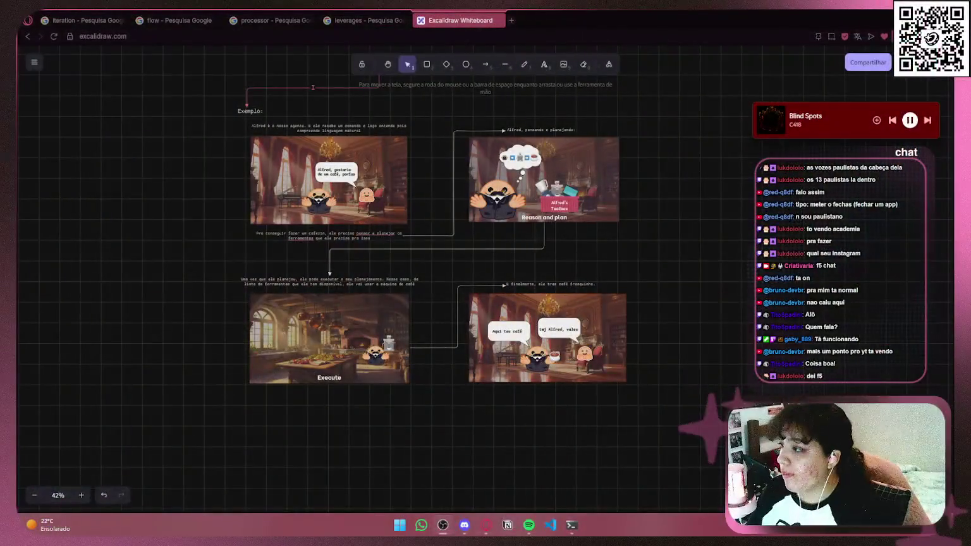
# - Attach the start of the planning caption's arrow to the first image
pyautogui.moveTo(682, 189)
pyautogui.mouseDown()
pyautogui.moveTo(701, 302)
pyautogui.moveTo(702, 251)
pyautogui.mouseUp()
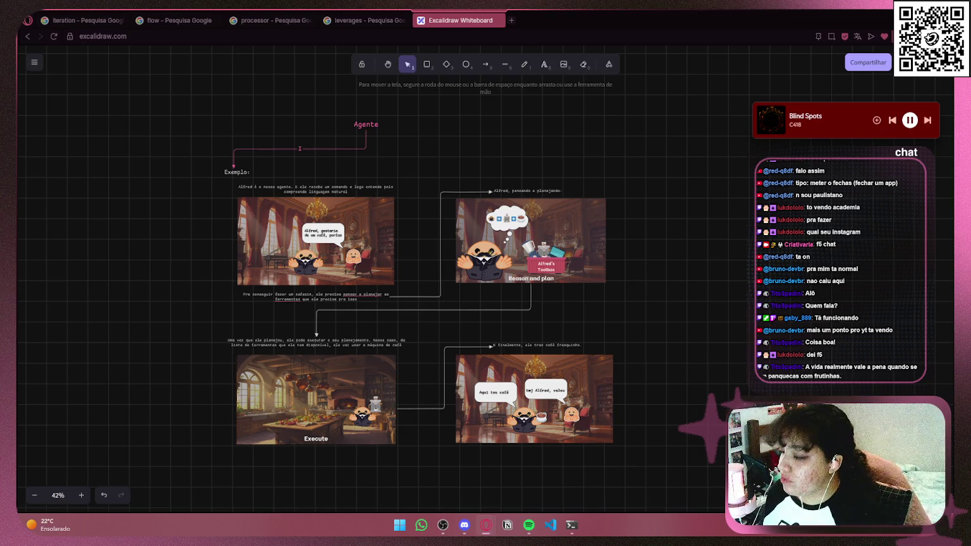
pyautogui.scroll(3, 414, 394)
pyautogui.moveTo(414, 393)
pyautogui.mouseDown()
pyautogui.moveTo(455, 304)
pyautogui.moveTo(456, 260)
pyautogui.moveTo(448, 353)
pyautogui.moveTo(454, 232)
pyautogui.moveTo(434, 343)
pyautogui.moveTo(445, 395)
pyautogui.mouseUp()
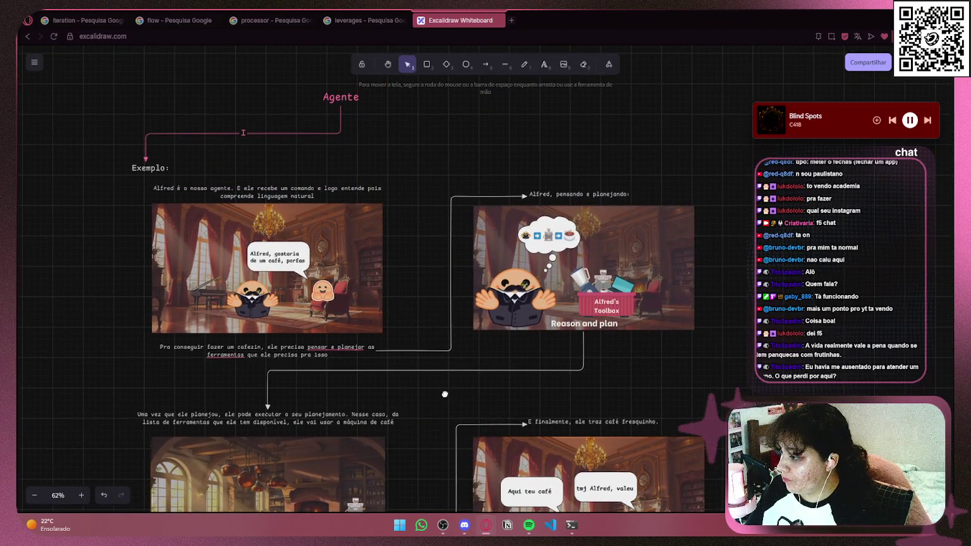
pyautogui.click(335, 349)
pyautogui.click(217, 369)
pyautogui.moveTo(158, 343)
pyautogui.mouseDown()
pyautogui.moveTo(181, 366)
pyautogui.moveTo(377, 366)
pyautogui.mouseUp()
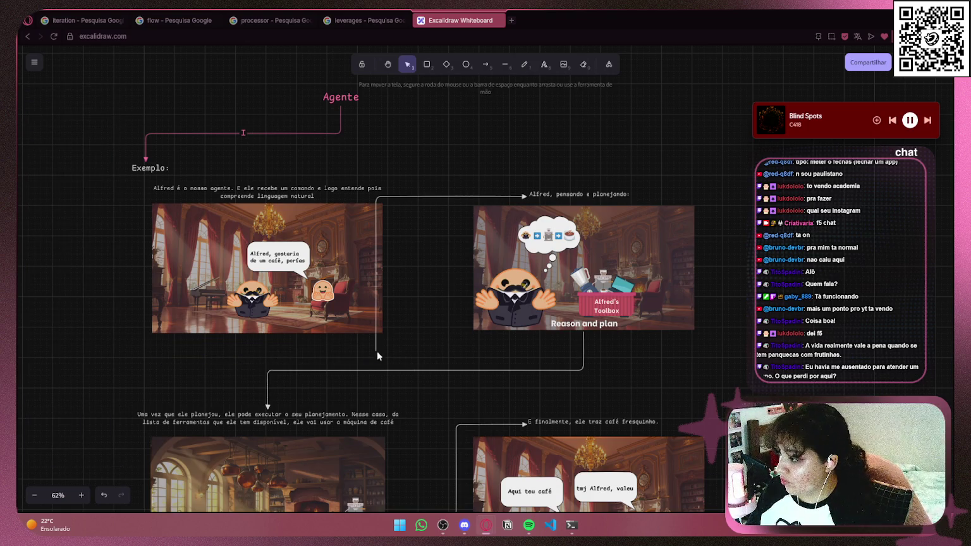
pyautogui.click(376, 339)
pyautogui.moveTo(376, 351); pyautogui.dragTo(384, 269)
# - Remove the old 'Alfred, pensando e planejando' caption and bind the arrow's end to the planning caption
pyautogui.click(601, 194)
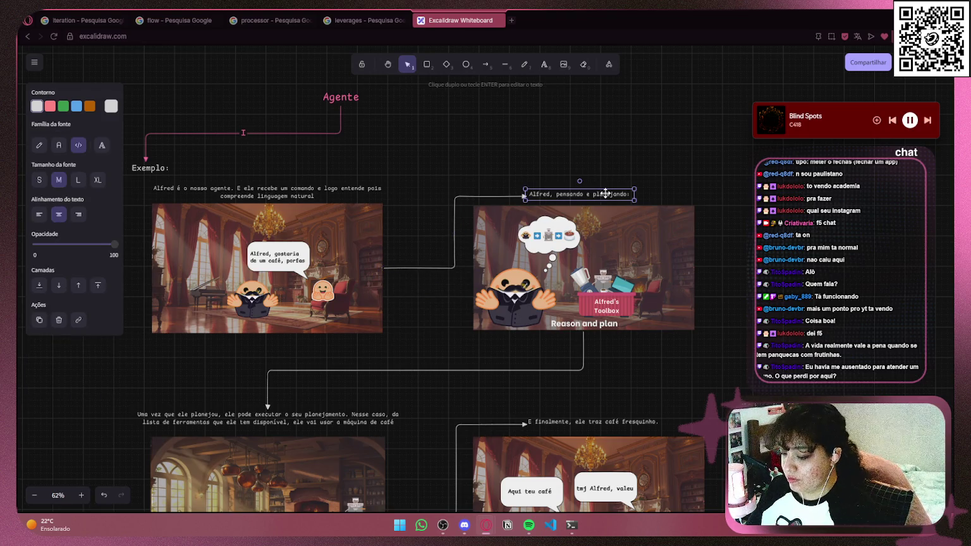
pyautogui.hotkey('ctrl', 'z')
pyautogui.hotkey('ctrl', 'z')
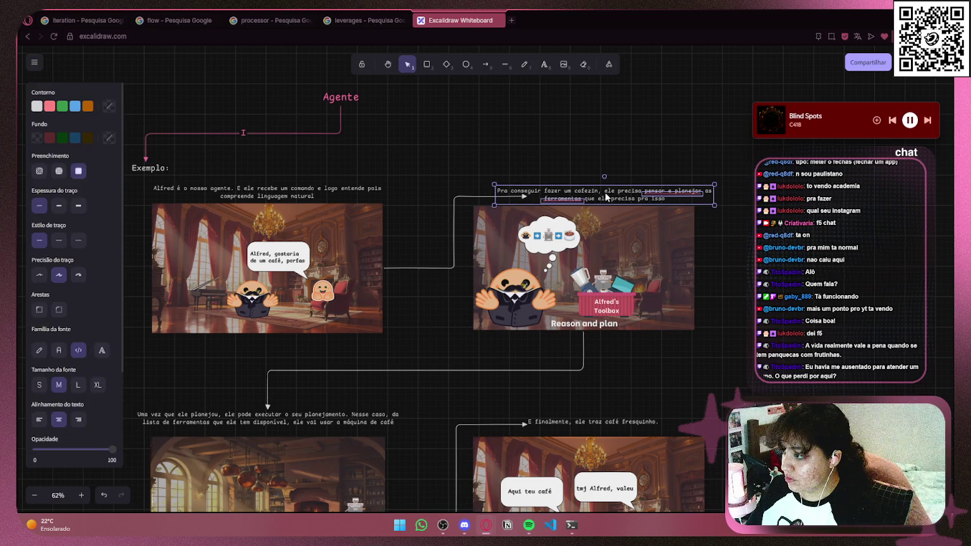
pyautogui.moveTo(525, 196); pyautogui.dragTo(492, 196)
pyautogui.click(702, 193)
# - Shift the planning caption right over the Reason and plan image and align the image beneath it
pyautogui.click(661, 191)
pyautogui.moveTo(606, 197); pyautogui.dragTo(636, 197)
pyautogui.moveTo(733, 175)
pyautogui.mouseDown()
pyautogui.moveTo(494, 206)
pyautogui.moveTo(531, 188)
pyautogui.moveTo(518, 187)
pyautogui.mouseUp()
pyautogui.moveTo(551, 244)
pyautogui.mouseDown()
pyautogui.moveTo(556, 233)
pyautogui.moveTo(557, 241)
pyautogui.mouseUp()
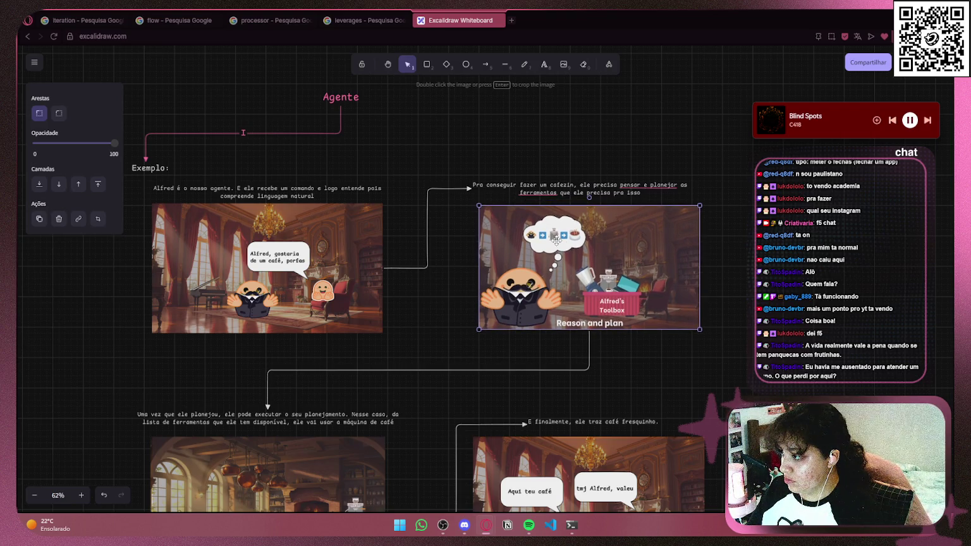
pyautogui.moveTo(711, 172)
pyautogui.mouseDown()
pyautogui.moveTo(720, 179)
pyautogui.moveTo(508, 201)
pyautogui.moveTo(570, 187)
pyautogui.mouseUp()
pyautogui.click(802, 239)
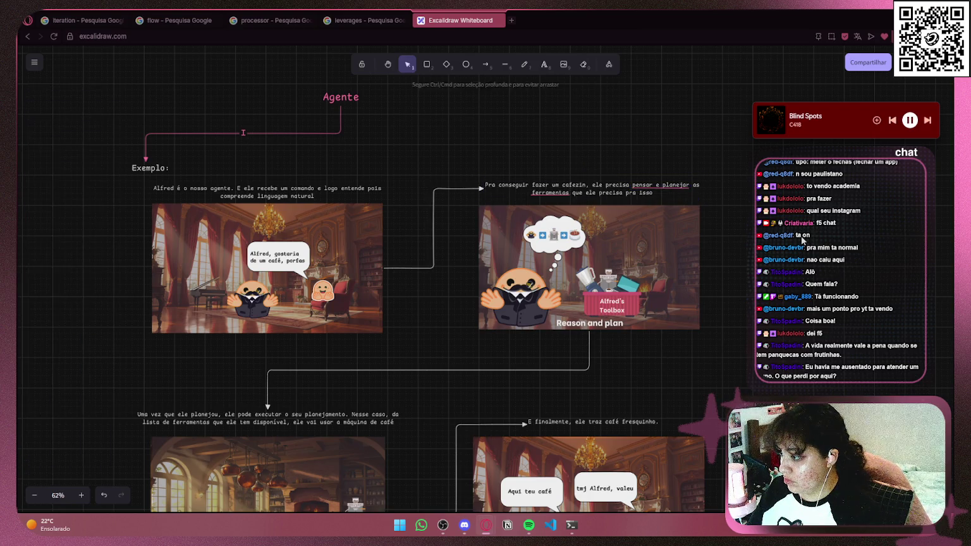
pyautogui.keyDown('ctrl'); pyautogui.scroll(8, 573, 240); pyautogui.keyUp('ctrl')
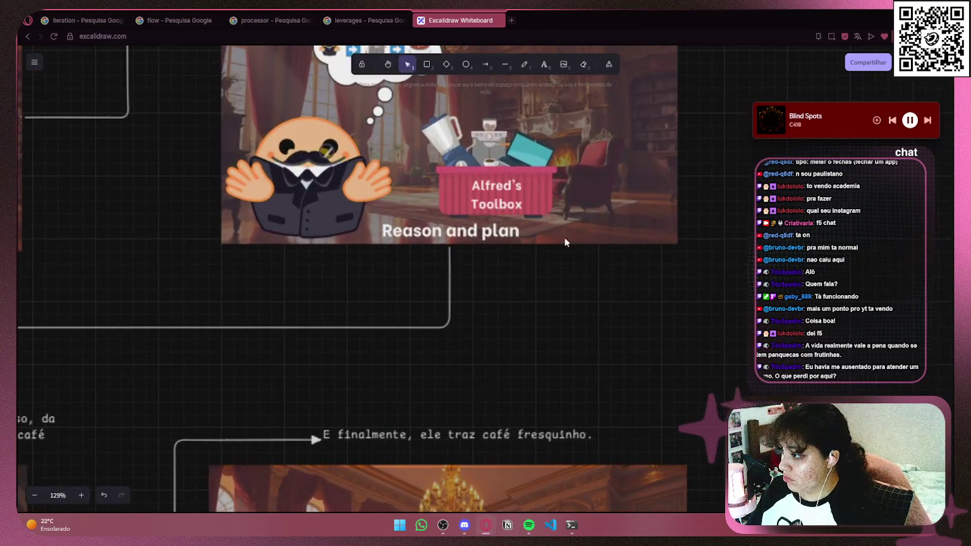
pyautogui.scroll(2, 573, 239)
pyautogui.keyDown('ctrl'); pyautogui.scroll(-5, 371, 313); pyautogui.keyUp('ctrl')
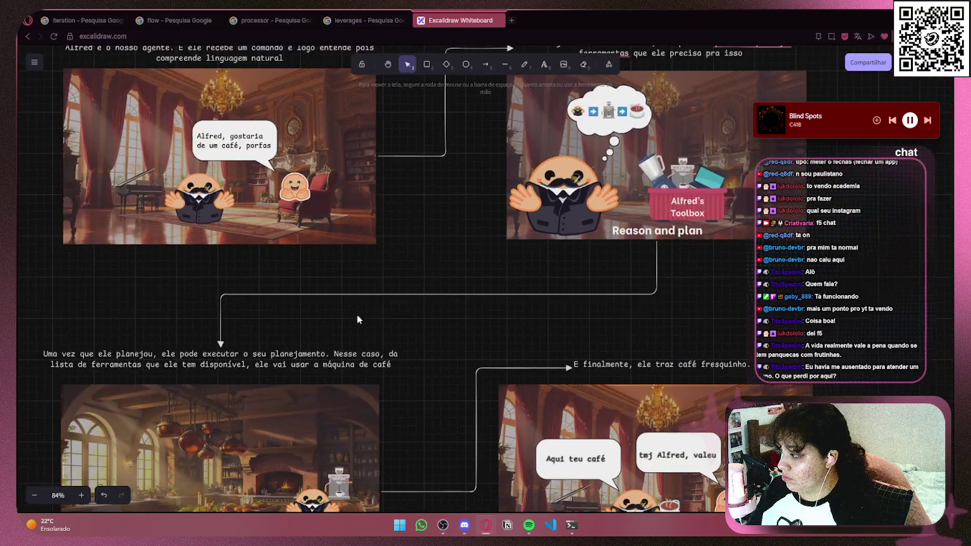
pyautogui.moveTo(371, 313); pyautogui.dragTo(459, 174)
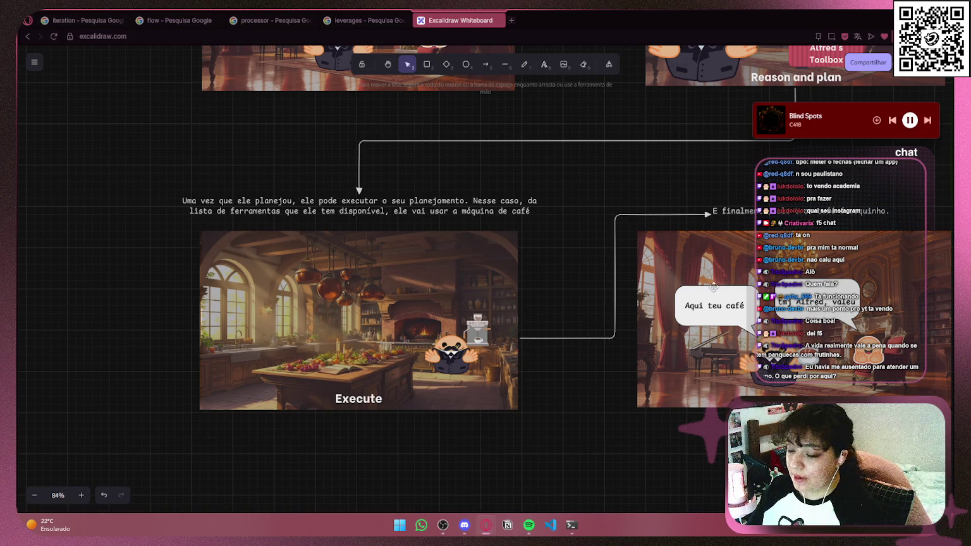
pyautogui.scroll(-5, 566, 181)
pyautogui.moveTo(567, 181); pyautogui.dragTo(451, 307)
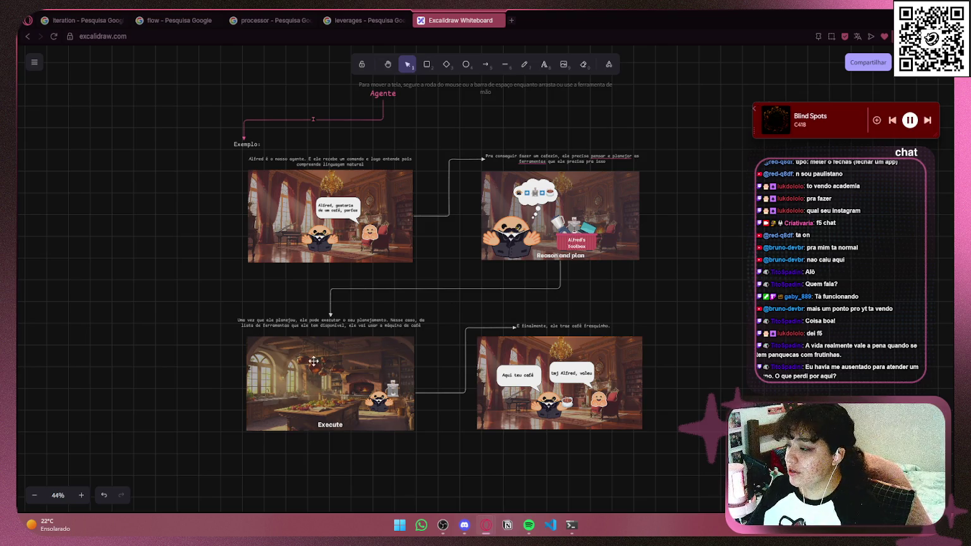
pyautogui.scroll(2, 685, 184)
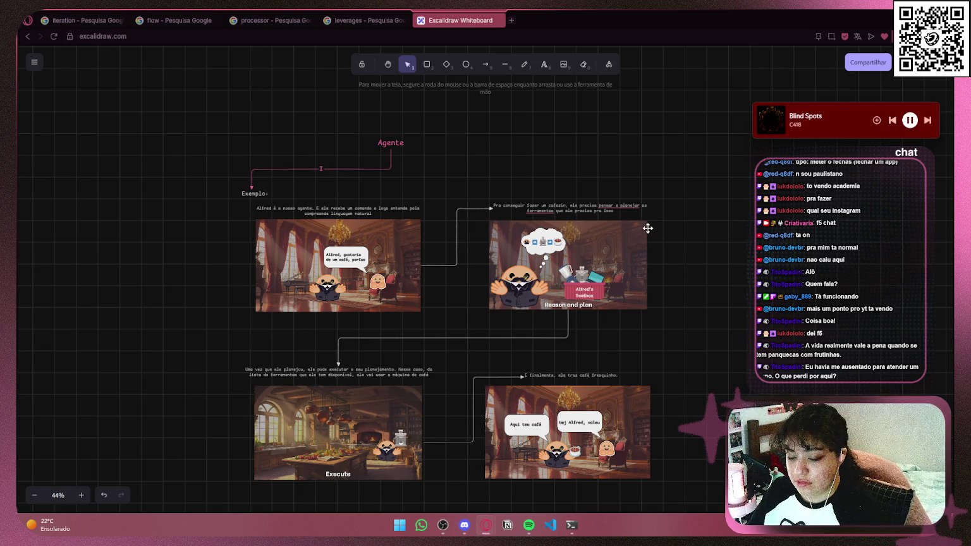
pyautogui.hscroll(-2, 472, 241)
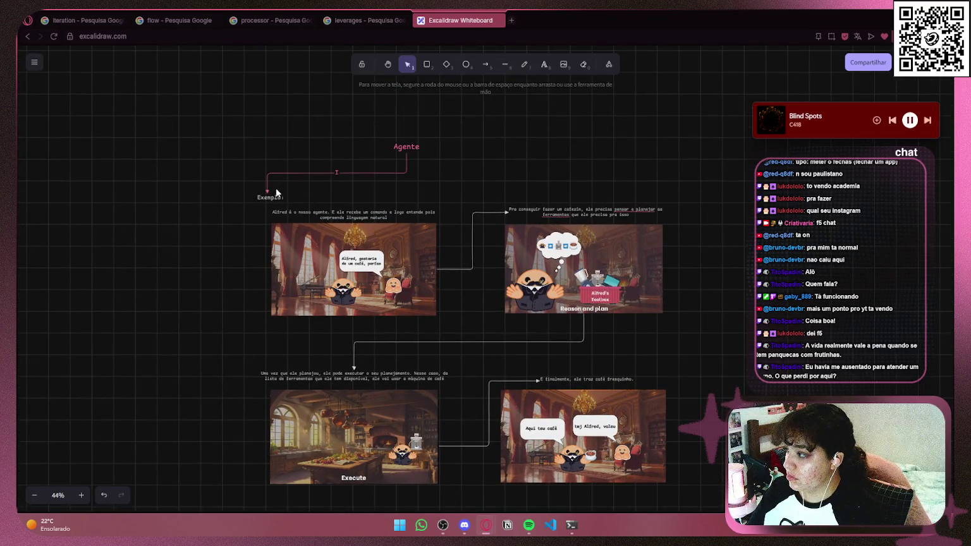
pyautogui.moveTo(542, 182); pyautogui.dragTo(461, 178)
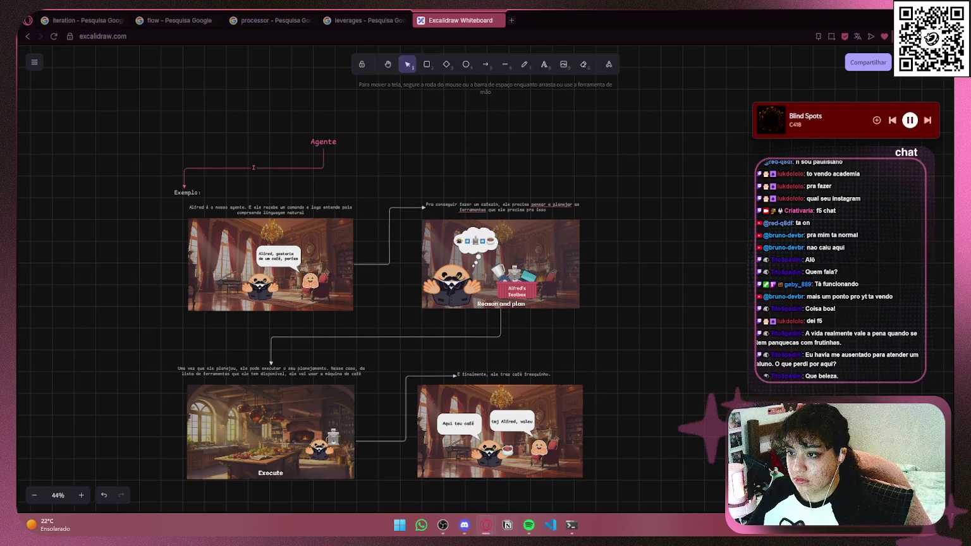
pyautogui.scroll(-3, 659, 271)
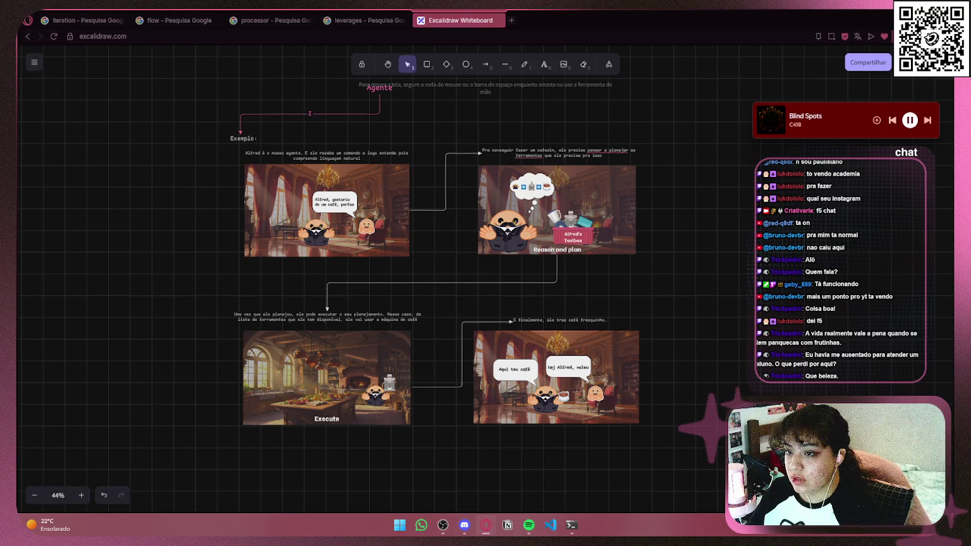
# - Draw a tall white freehand curly brace to the right of the frames
pyautogui.moveTo(652, 207)
pyautogui.mouseDown()
pyautogui.moveTo(553, 179)
pyautogui.moveTo(415, 187)
pyautogui.mouseUp()
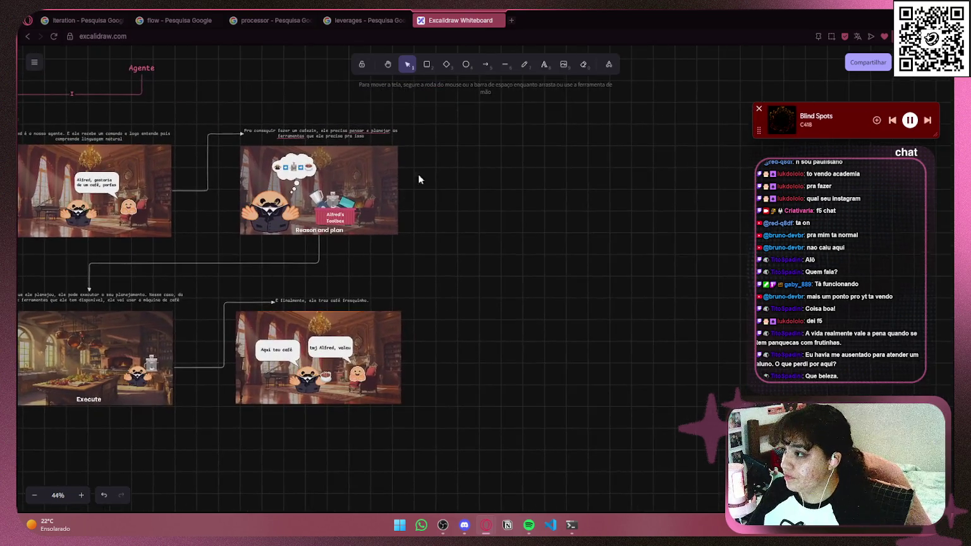
pyautogui.click(506, 64)
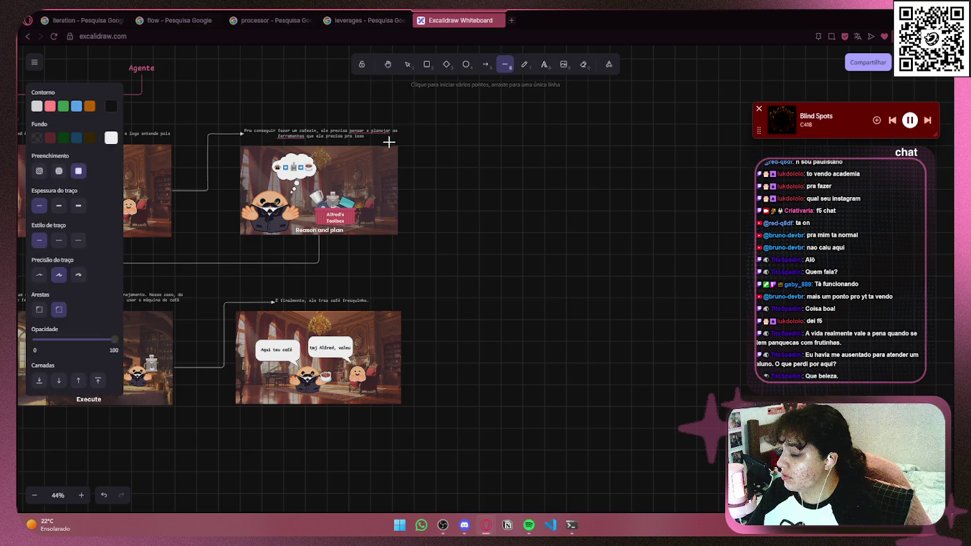
pyautogui.click(525, 65)
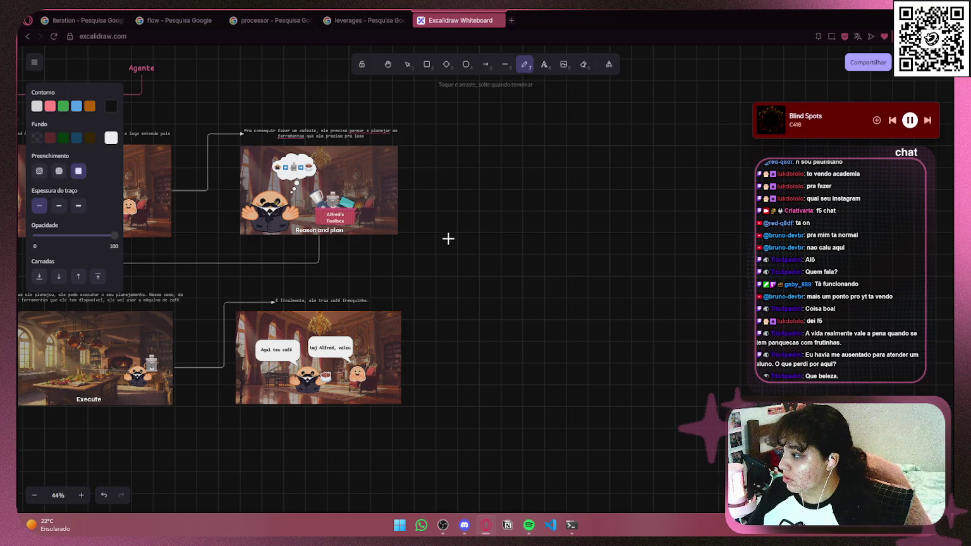
pyautogui.click(37, 106)
pyautogui.moveTo(394, 115)
pyautogui.mouseDown()
pyautogui.moveTo(421, 144)
pyautogui.moveTo(416, 263)
pyautogui.moveTo(436, 266)
pyautogui.moveTo(424, 292)
pyautogui.moveTo(423, 399)
pyautogui.moveTo(388, 428)
pyautogui.mouseUp()
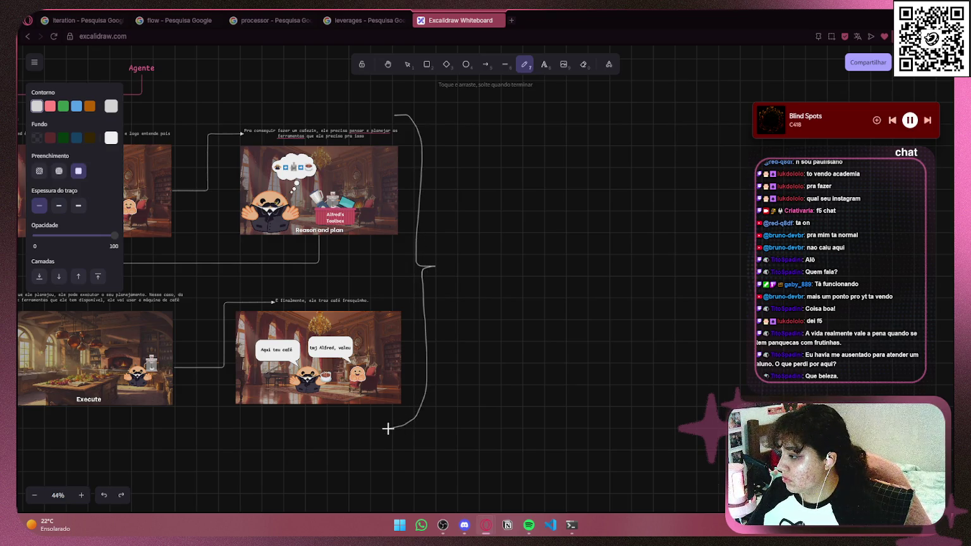
# - Start a text box at the tip of the brace
pyautogui.click(544, 64)
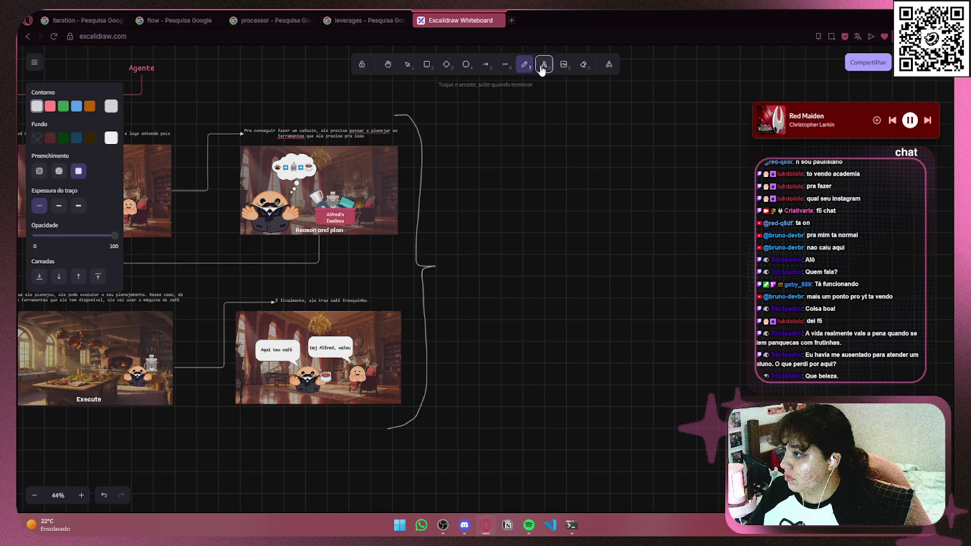
pyautogui.scroll(10, 436, 265)
pyautogui.click(469, 255)
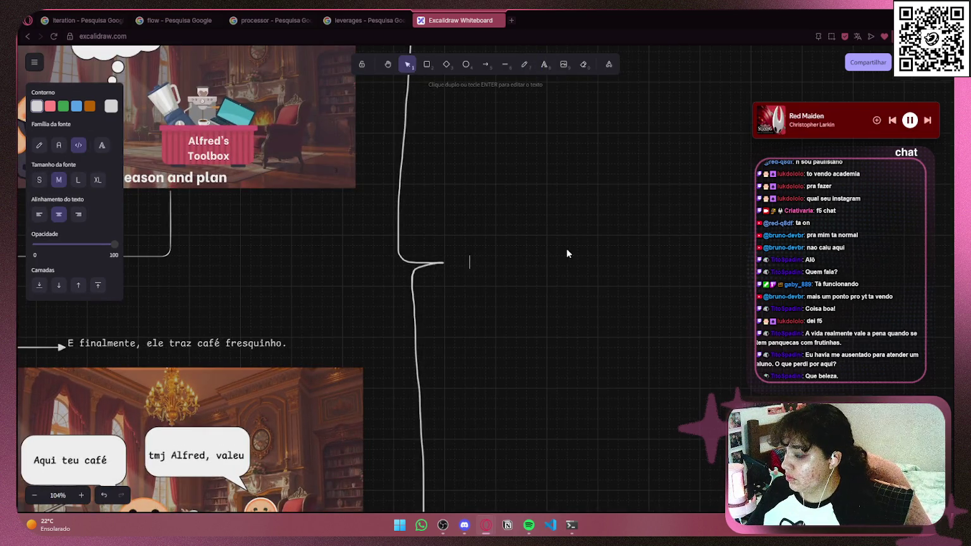
# - Type 'Isso é um agente, um modelo de IA capaz de pensar, planejar e interagir com o seu meio'
pyautogui.write('Issop')
pyautogui.press('BackSpace')
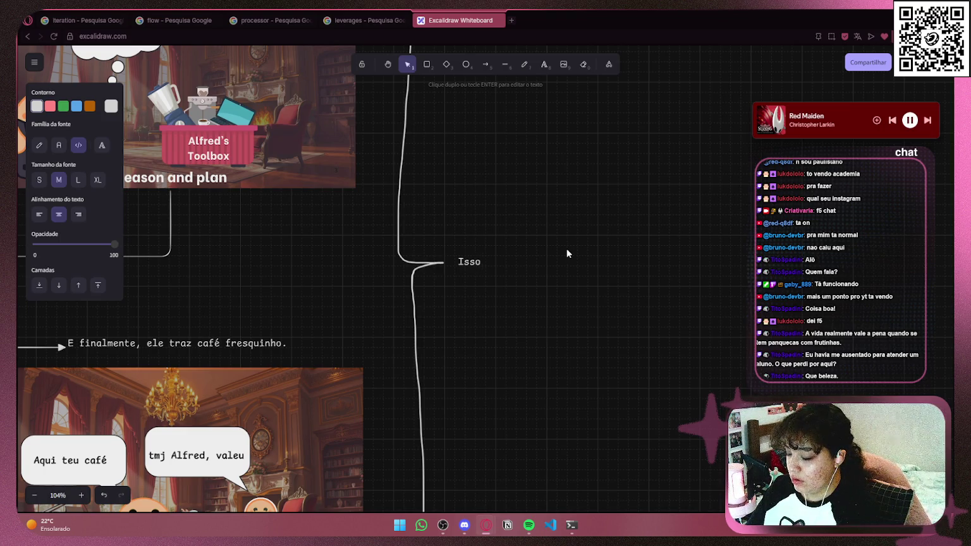
pyautogui.write('é um agente, um modelo ')
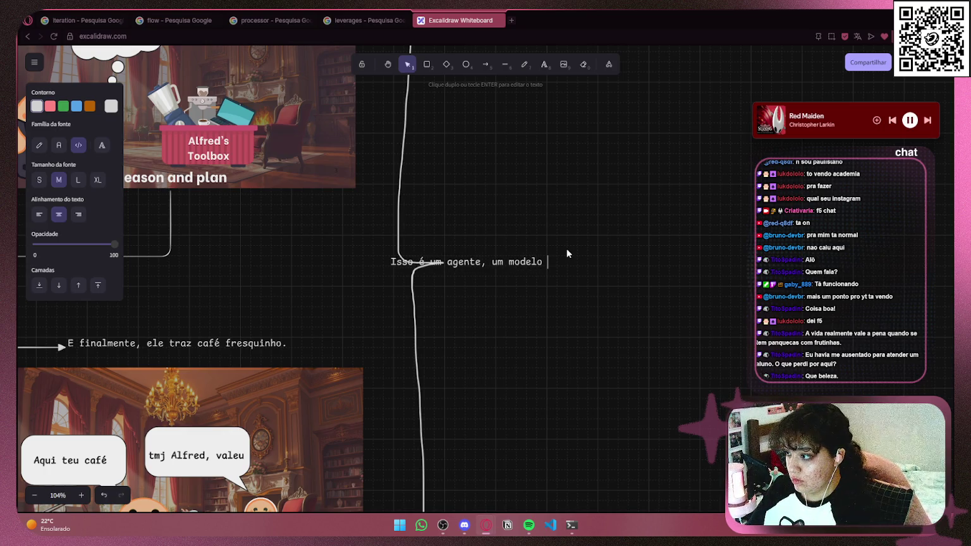
pyautogui.write('d')
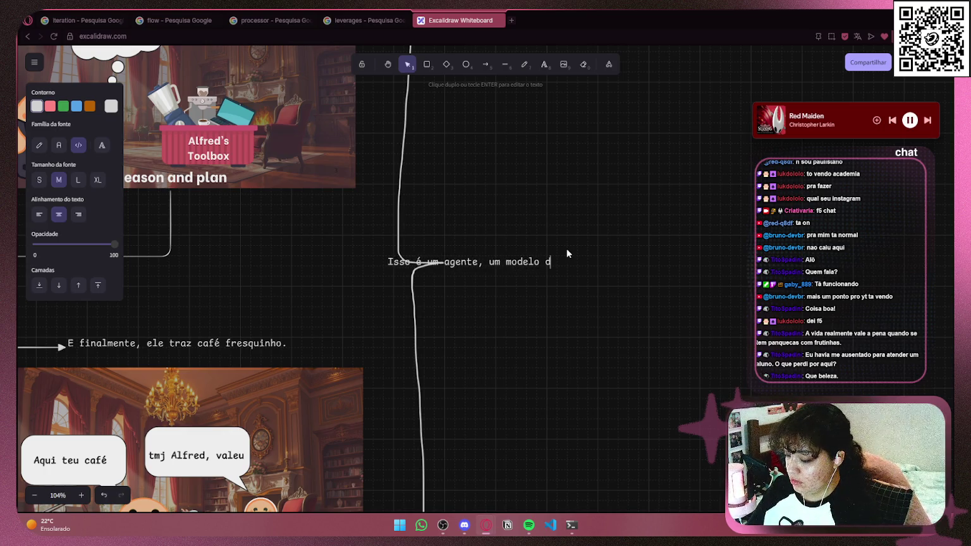
pyautogui.write('e IA capa')
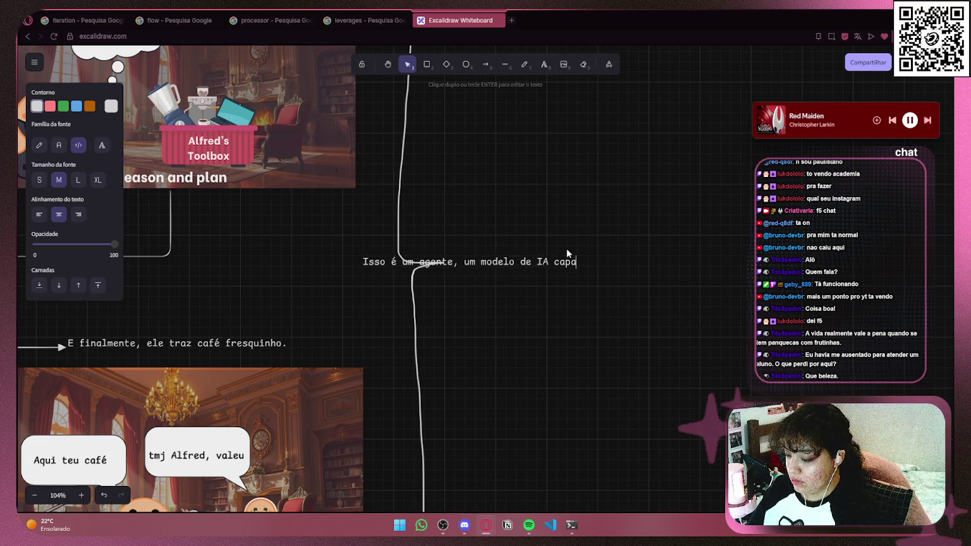
pyautogui.write('z d')
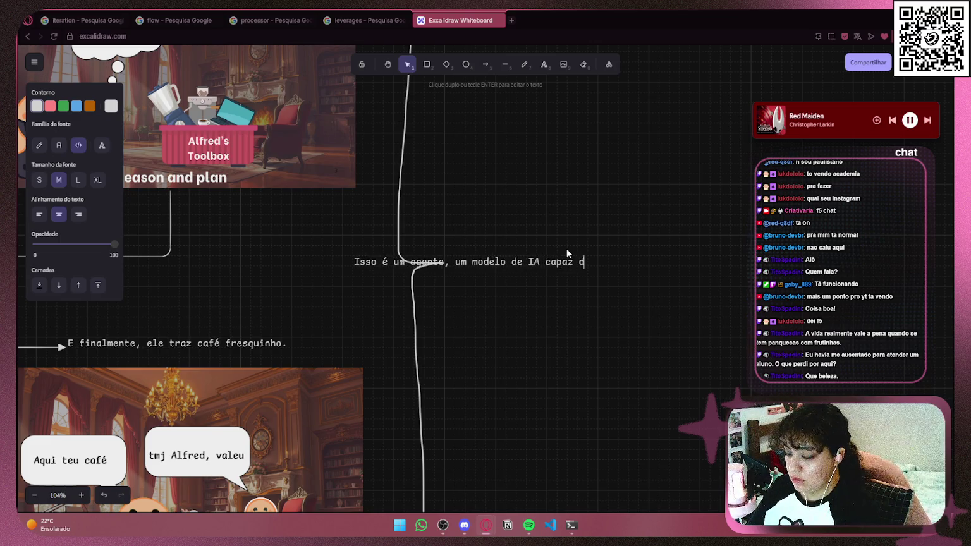
pyautogui.write('e pensar')
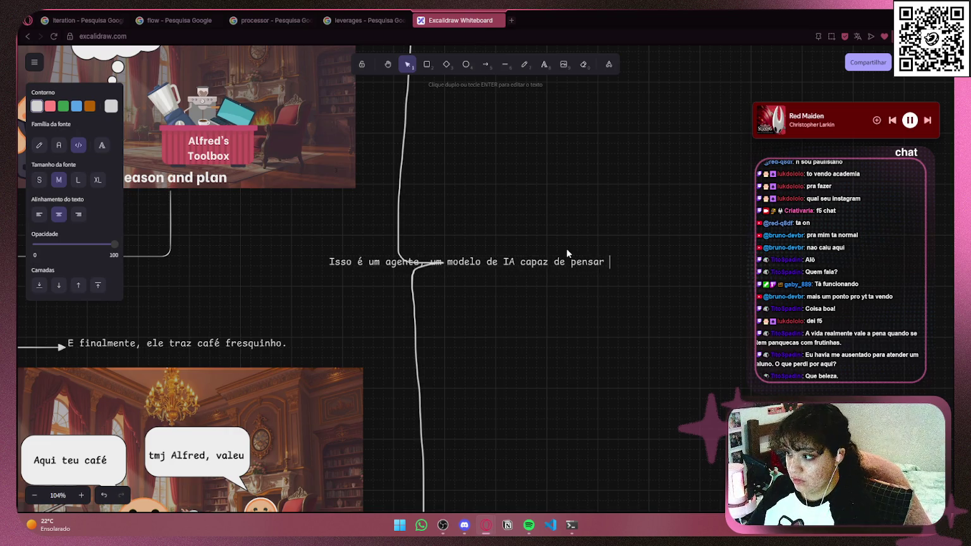
pyautogui.write(', plane')
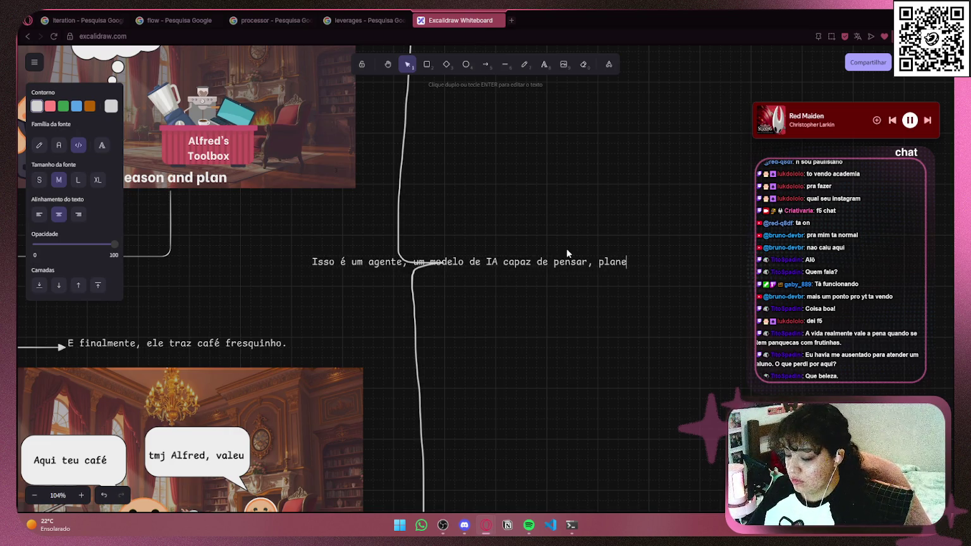
pyautogui.write('jar e inte')
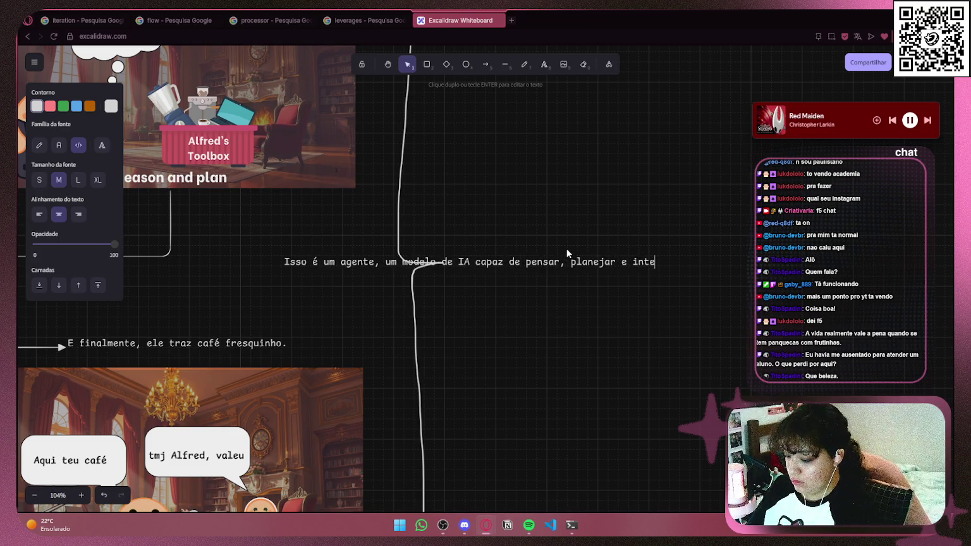
pyautogui.write('ragir co')
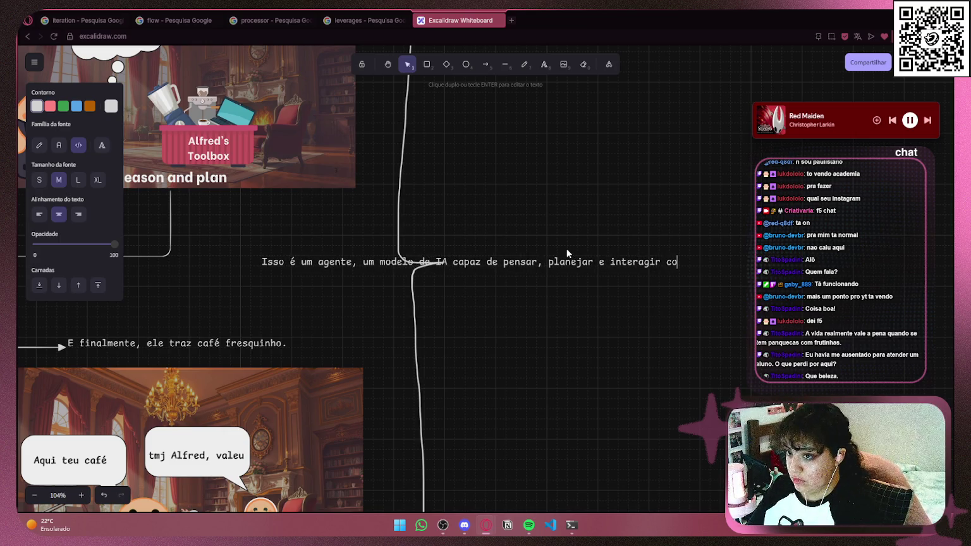
pyautogui.write('m o seu meio')
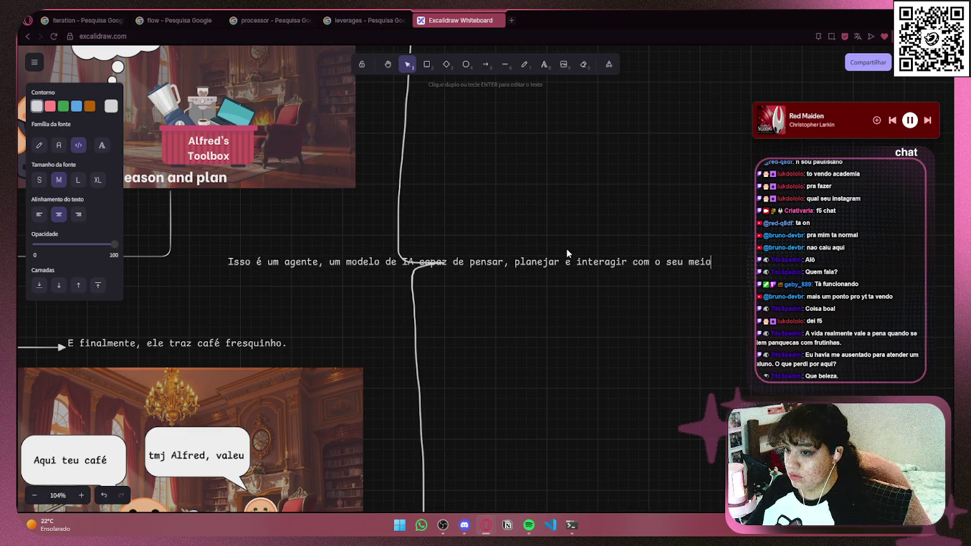
pyautogui.press('Escape')
# - Move the definition text to the right of the brace
pyautogui.moveTo(557, 269)
pyautogui.mouseDown()
pyautogui.moveTo(791, 269)
pyautogui.moveTo(781, 269)
pyautogui.mouseUp()
pyautogui.press('Escape')
pyautogui.scroll(-5, 765, 310)
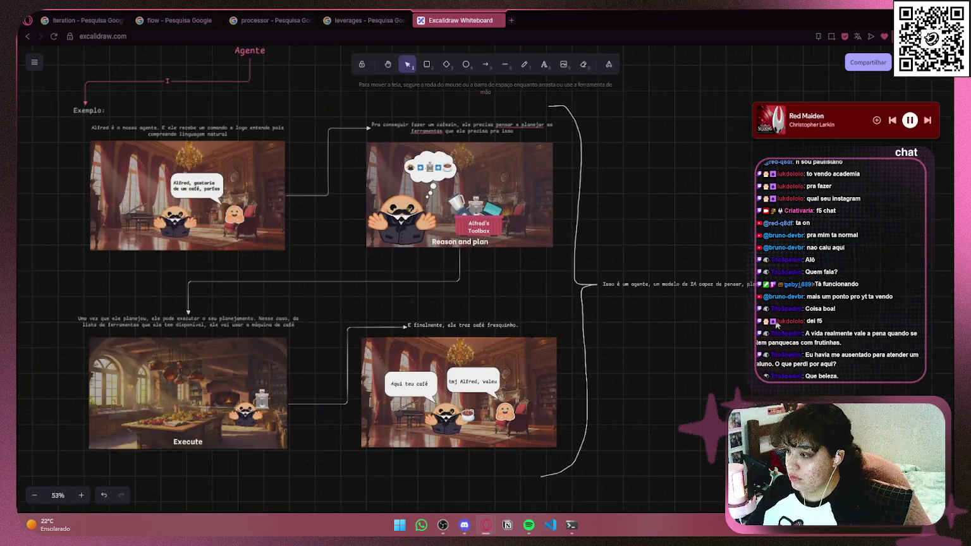
# - Paste the User Request / Think and Plan / Act using Tools diagram beside the definition text
pyautogui.hscroll(5, 777, 324)
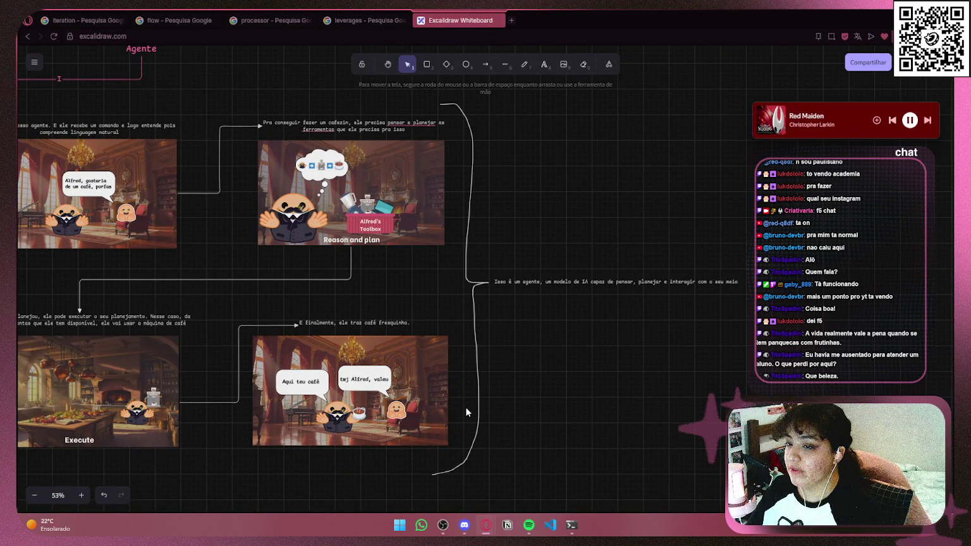
pyautogui.scroll(-1, 776, 250)
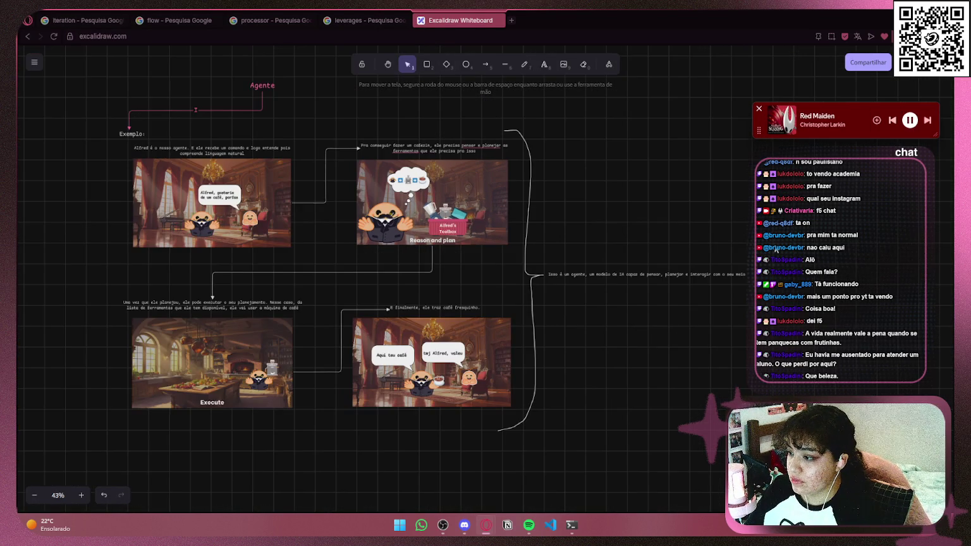
pyautogui.hscroll(1, 620, 205)
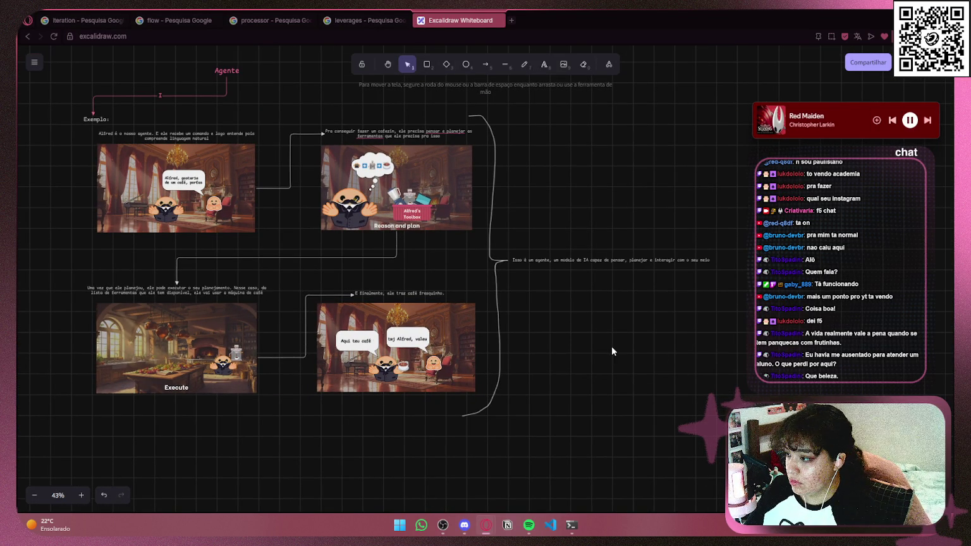
pyautogui.hotkey('ctrl', 'v')
pyautogui.hotkey('ctrl', 'z')
pyautogui.scroll(1, 592, 162)
pyautogui.scroll(-1, 793, 243)
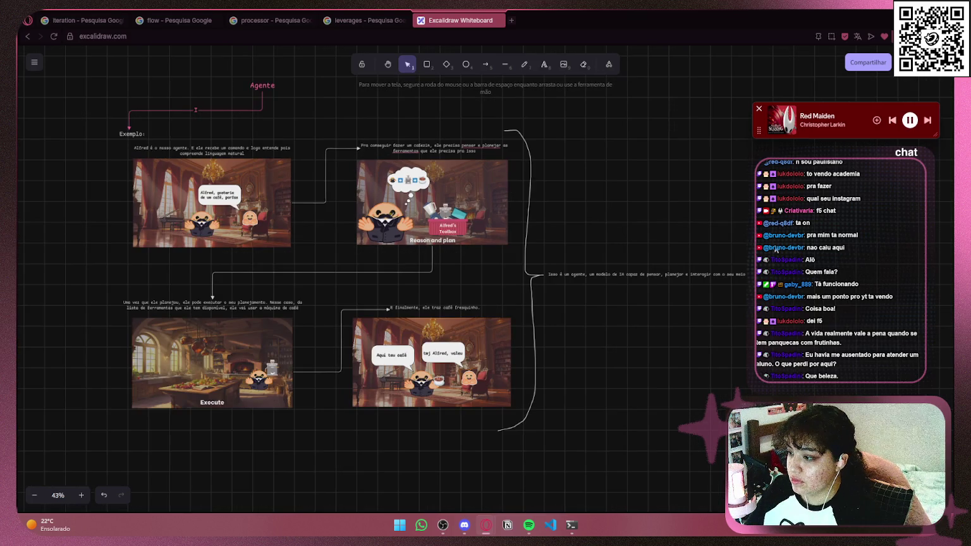
pyautogui.hscroll(1, 620, 206)
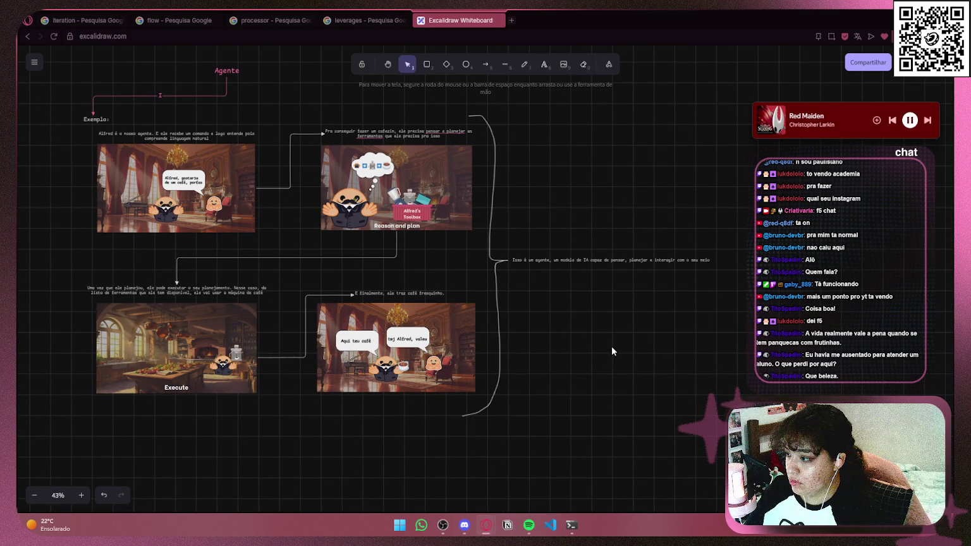
pyautogui.hotkey('ctrl', 'v')
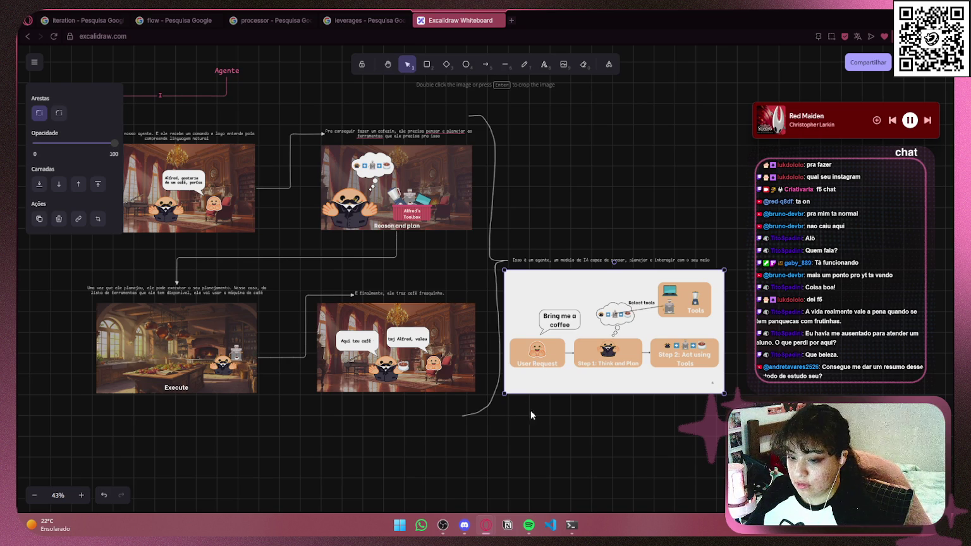
pyautogui.click(527, 452)
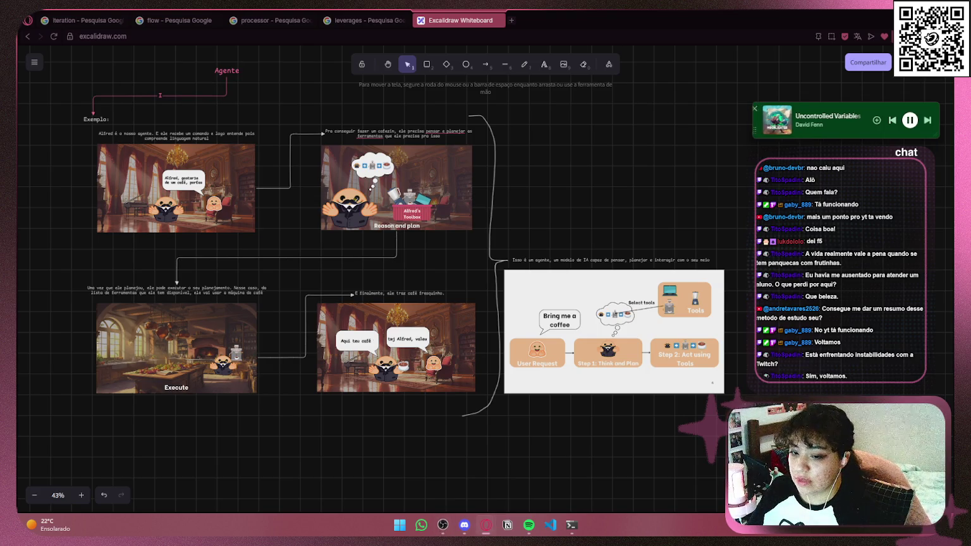
# - Shrink the coffee-agent diagram and move it up under the definition text
pyautogui.scroll(-3, 690, 217)
pyautogui.scroll(5, 691, 217)
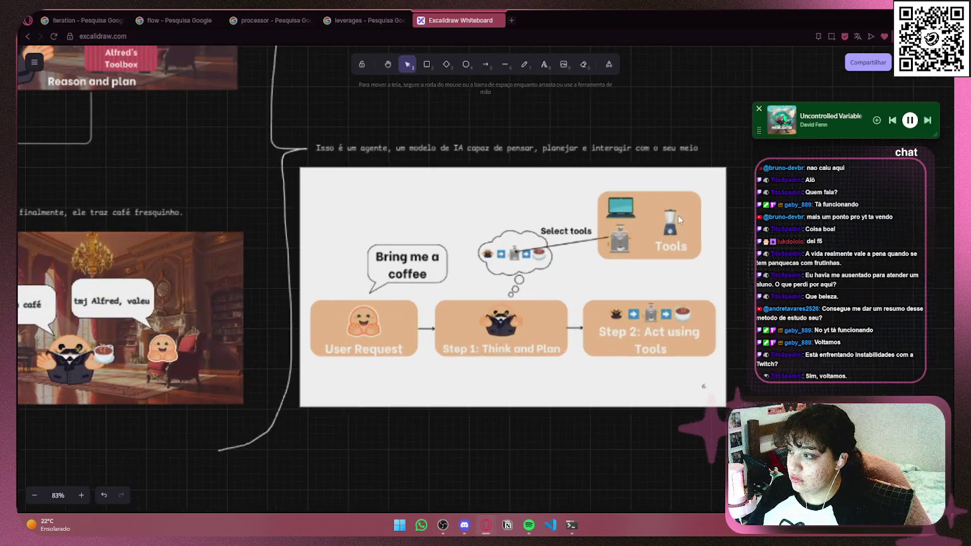
pyautogui.click(725, 169)
pyautogui.moveTo(727, 168); pyautogui.dragTo(683, 191)
pyautogui.moveTo(565, 272); pyautogui.dragTo(572, 241)
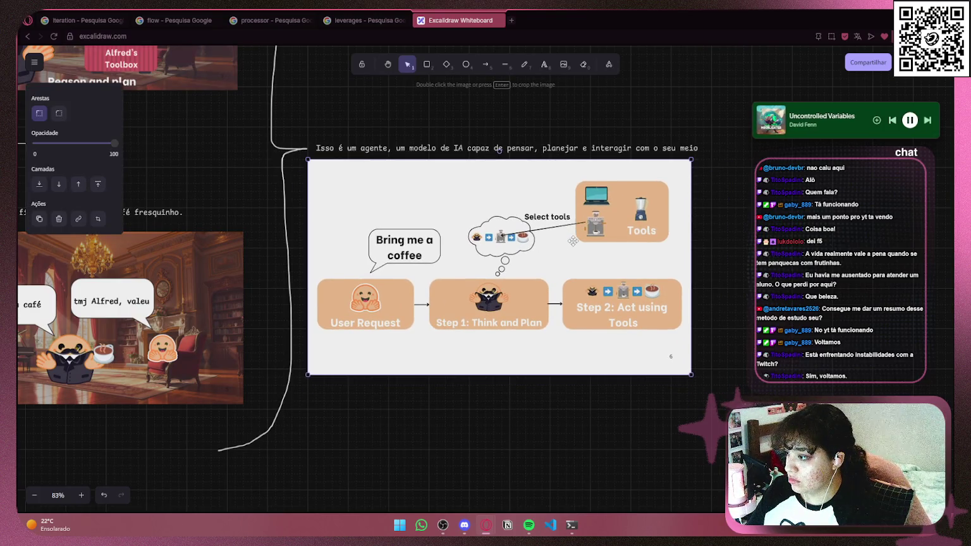
pyautogui.press('Escape')
pyautogui.scroll(-3, 746, 247)
pyautogui.scroll(3, 507, 328)
pyautogui.click(507, 328)
pyautogui.press('Escape')
# - Move the diagram and definition text together up and to the right
pyautogui.scroll(-3, 740, 220)
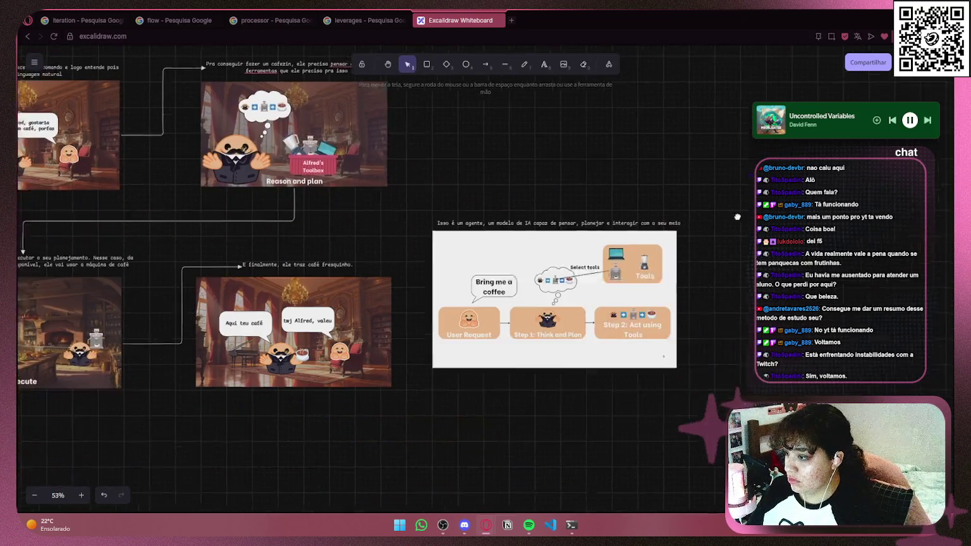
pyautogui.moveTo(705, 455); pyautogui.dragTo(387, 159)
pyautogui.moveTo(480, 296)
pyautogui.mouseDown()
pyautogui.moveTo(542, 197)
pyautogui.moveTo(548, 209)
pyautogui.mouseUp()
pyautogui.click(516, 315)
pyautogui.scroll(2, 516, 315)
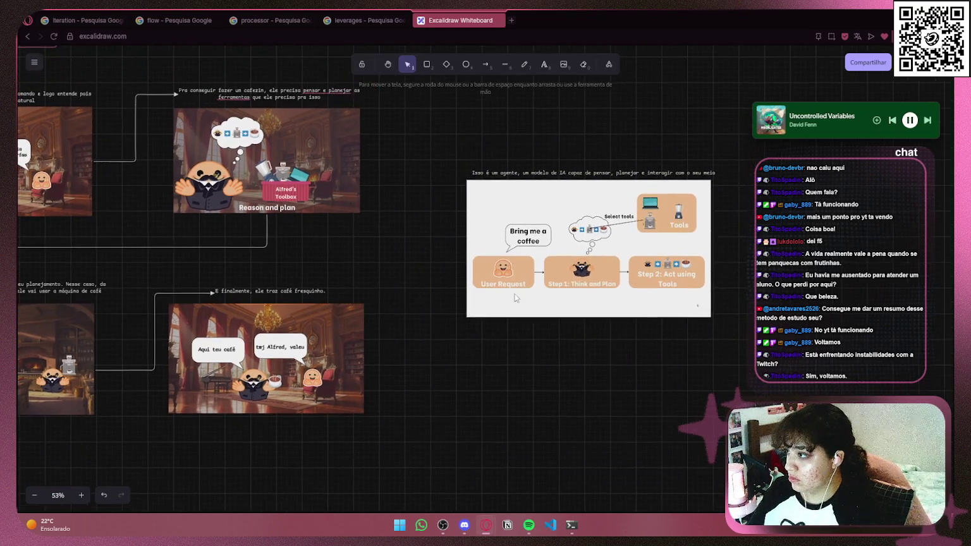
pyautogui.click(505, 64)
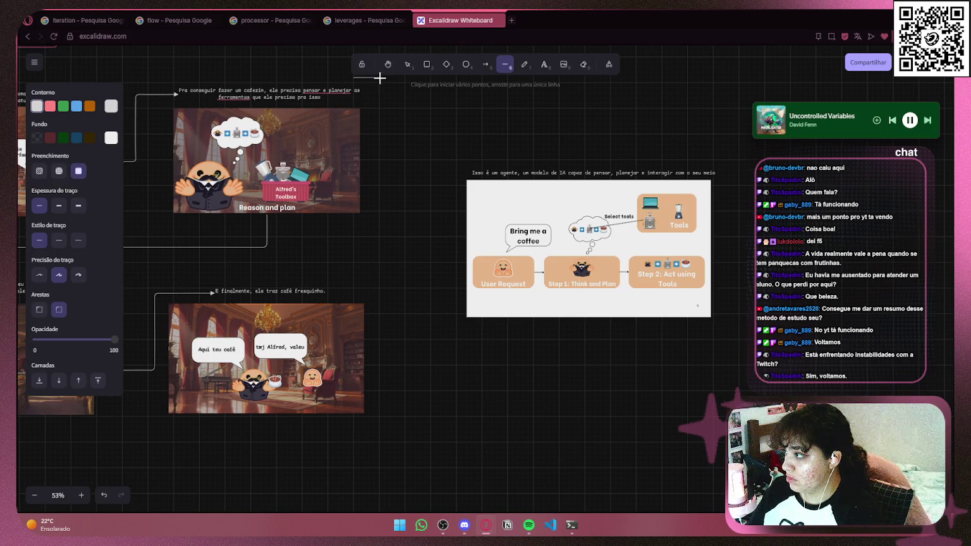
# - Draw a long vertical line right of the Alfred frames with a short horizontal foot
pyautogui.press('v')
pyautogui.press('l')
pyautogui.click(378, 77)
pyautogui.moveTo(368, 214)
pyautogui.mouseDown()
pyautogui.moveTo(379, 447)
pyautogui.moveTo(379, 421)
pyautogui.mouseUp()
pyautogui.click(505, 64)
pyautogui.click(505, 64)
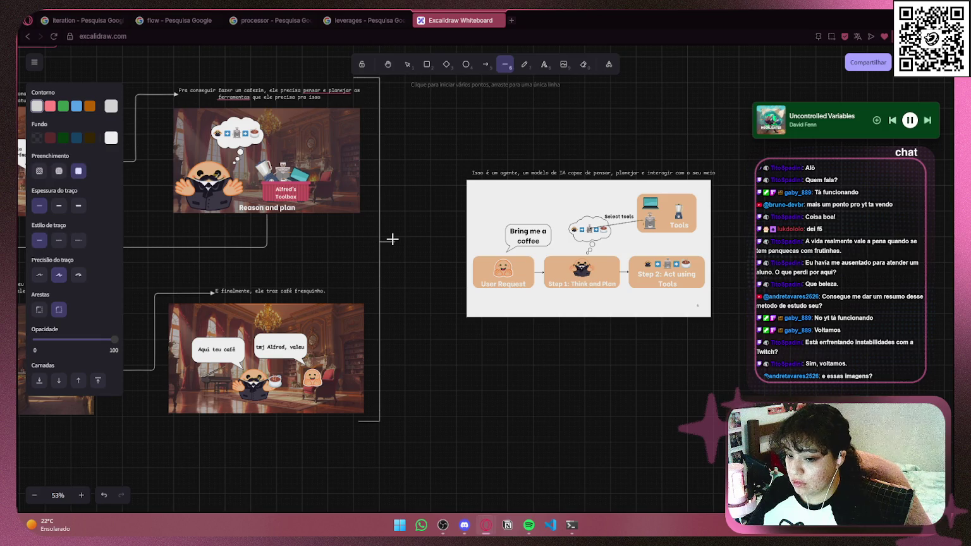
pyautogui.hotkey('ctrl', 'shift', 't')
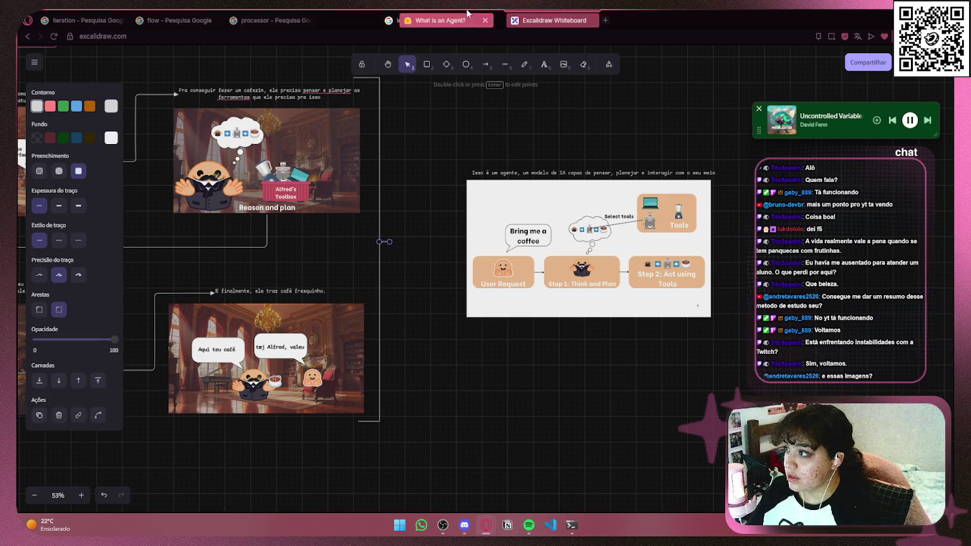
pyautogui.scroll(-15, 592, 273)
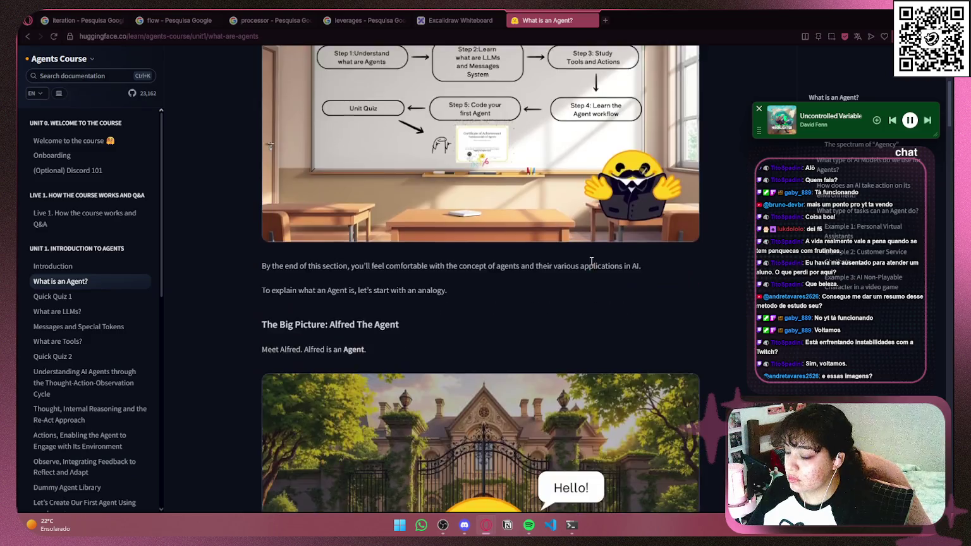
pyautogui.scroll(-12, 590, 255)
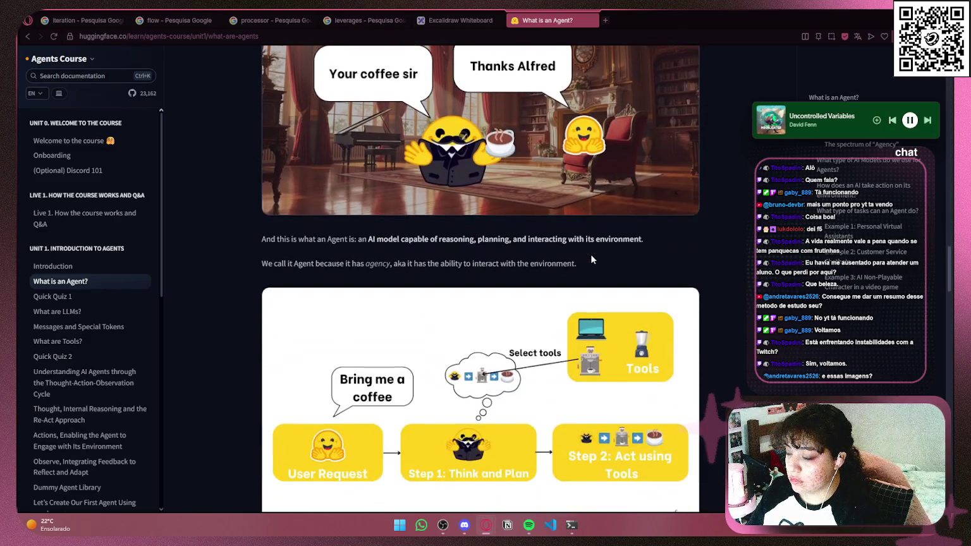
pyautogui.scroll(-1, 590, 254)
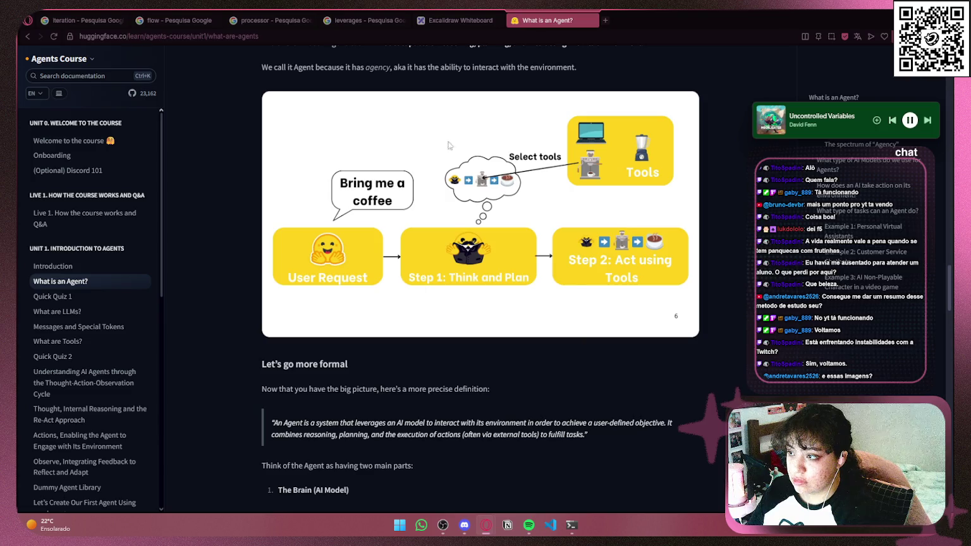
pyautogui.click(464, 21)
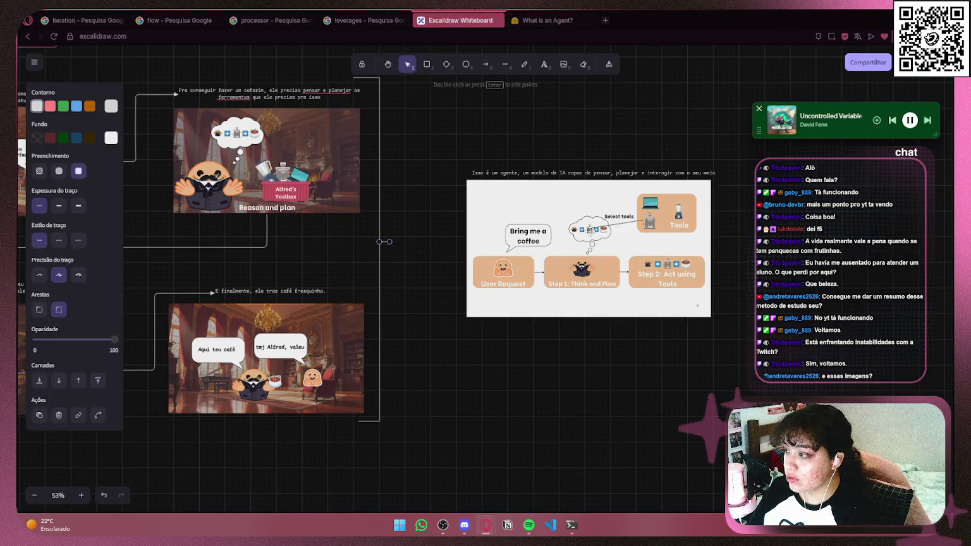
# - Draw an arrow from the vertical branch line into the coffee-agent diagram image
pyautogui.click(738, 237)
pyautogui.click(487, 66)
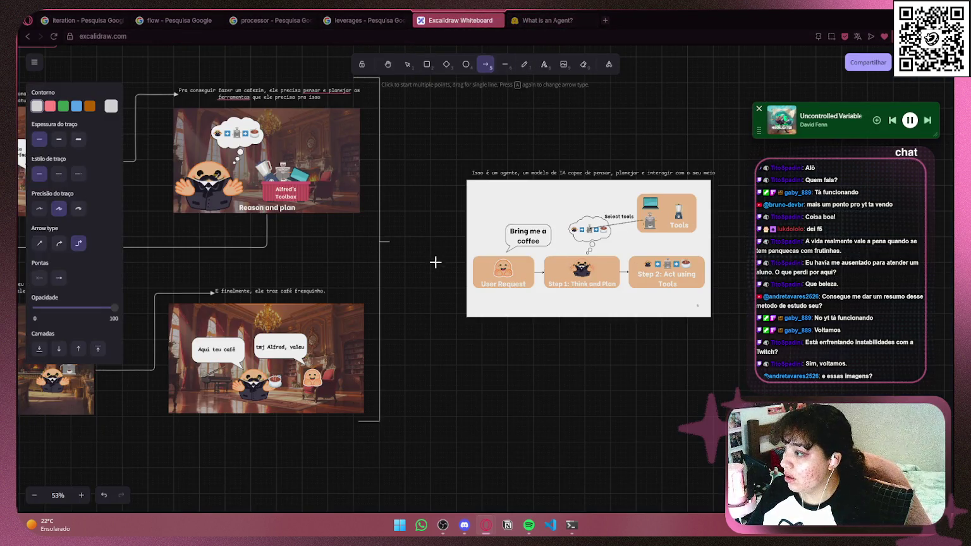
pyautogui.moveTo(420, 241); pyautogui.dragTo(460, 239)
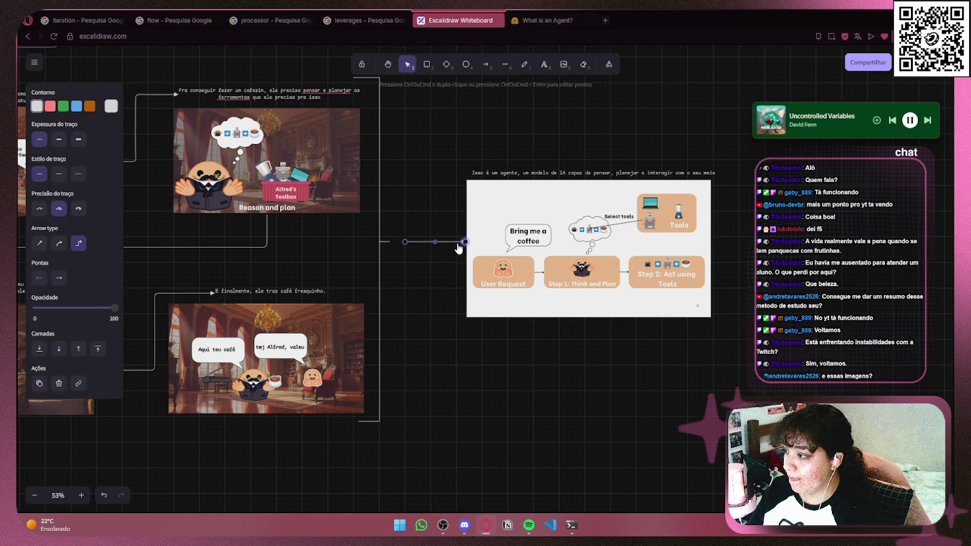
pyautogui.click(825, 235)
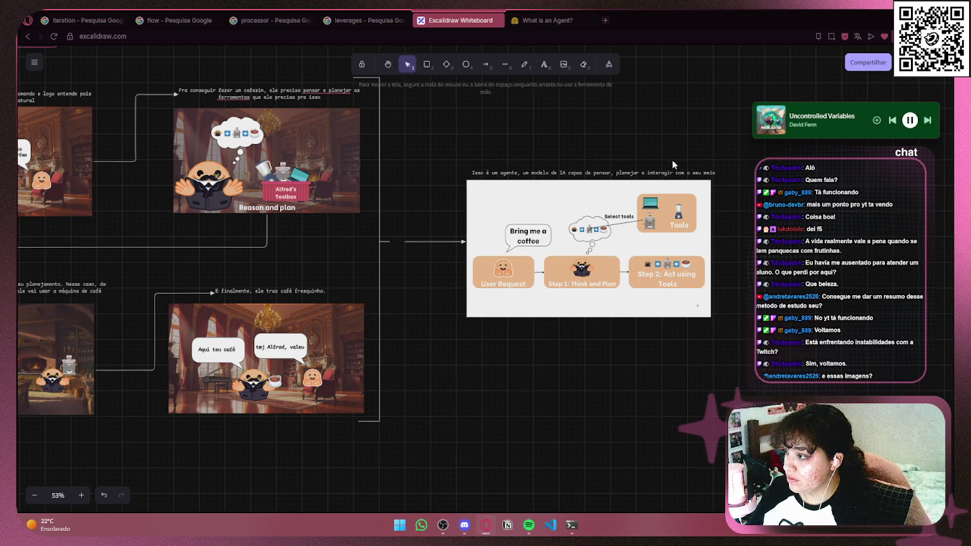
pyautogui.click(650, 172)
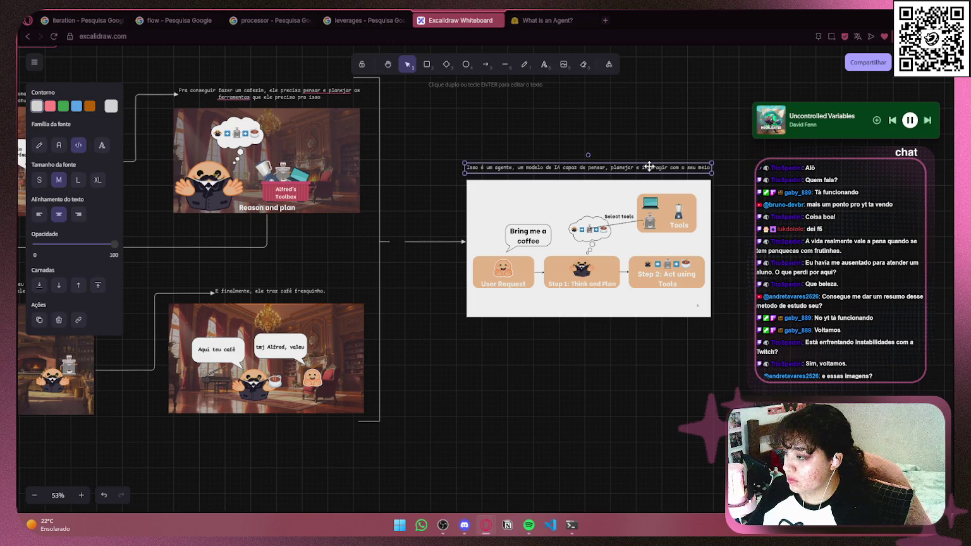
pyautogui.click(781, 230)
pyautogui.keyDown('ctrl'); pyautogui.scroll(-5, 781, 229); pyautogui.keyUp('ctrl')
pyautogui.keyDown('ctrl'); pyautogui.scroll(5, 781, 229); pyautogui.keyUp('ctrl')
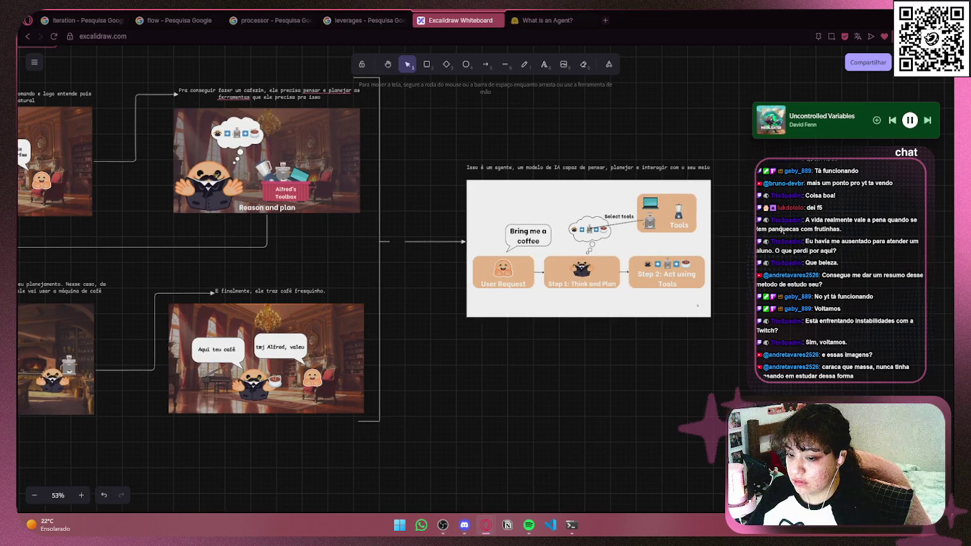
pyautogui.moveTo(782, 230)
pyautogui.mouseDown()
pyautogui.moveTo(906, 322)
pyautogui.moveTo(887, 267)
pyautogui.mouseUp()
pyautogui.keyDown('ctrl'); pyautogui.scroll(-2, 906, 322); pyautogui.keyUp('ctrl')
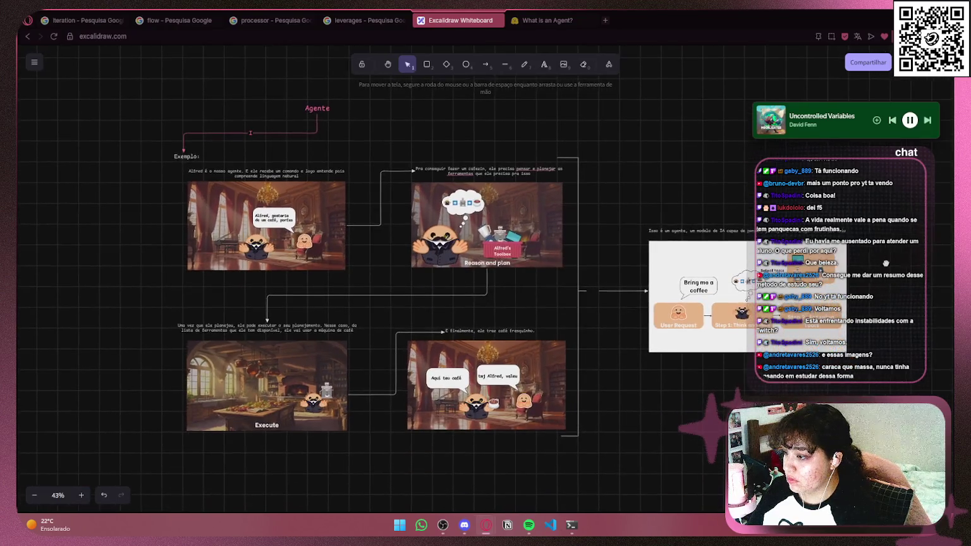
pyautogui.moveTo(887, 209)
pyautogui.mouseDown()
pyautogui.moveTo(885, 247)
pyautogui.moveTo(753, 242)
pyautogui.moveTo(610, 396)
pyautogui.moveTo(591, 394)
pyautogui.mouseUp()
pyautogui.moveTo(754, 278); pyautogui.dragTo(746, 278)
pyautogui.click(711, 451)
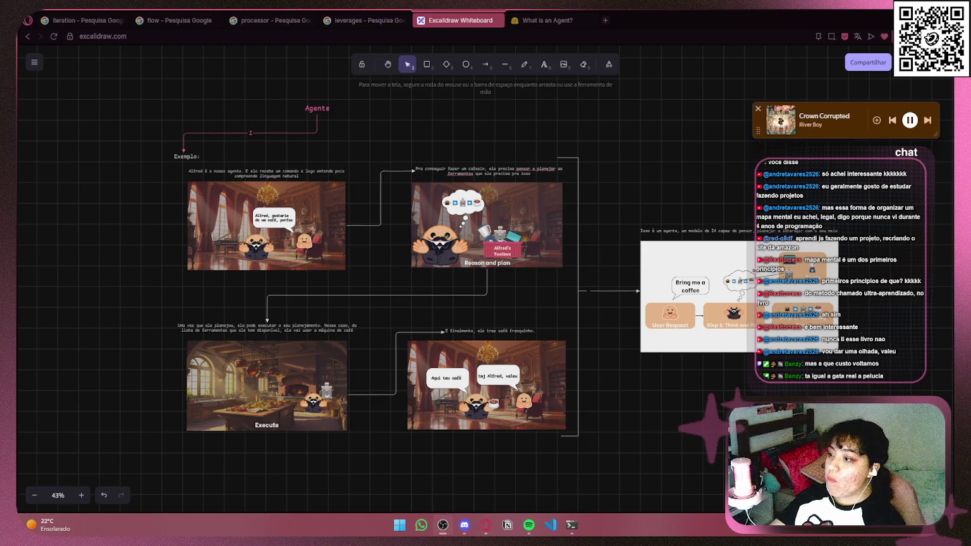
pyautogui.moveTo(933, 9)
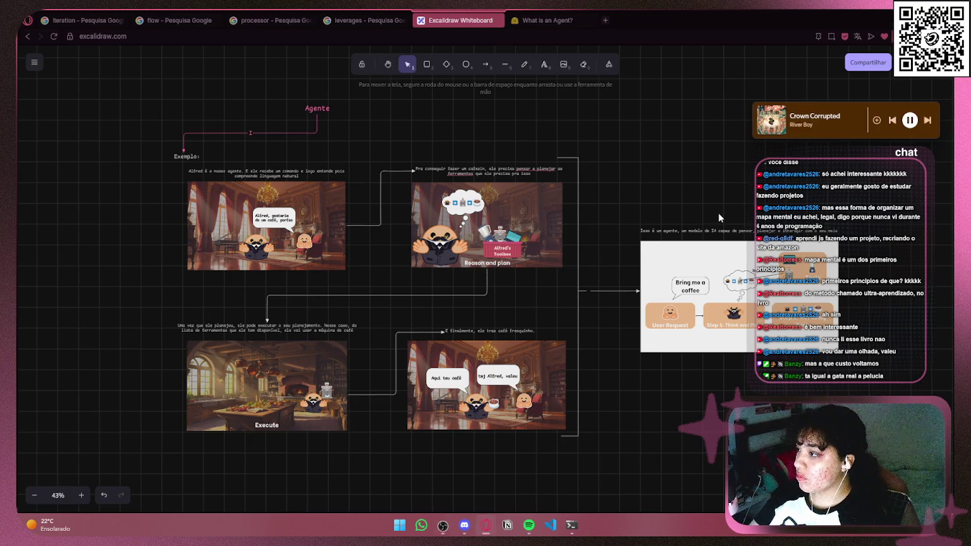
pyautogui.scroll(-1, 718, 212)
# - Zoom to about 83% around the Agente heading and select the Exemplo label
pyautogui.scroll(1, 349, 170)
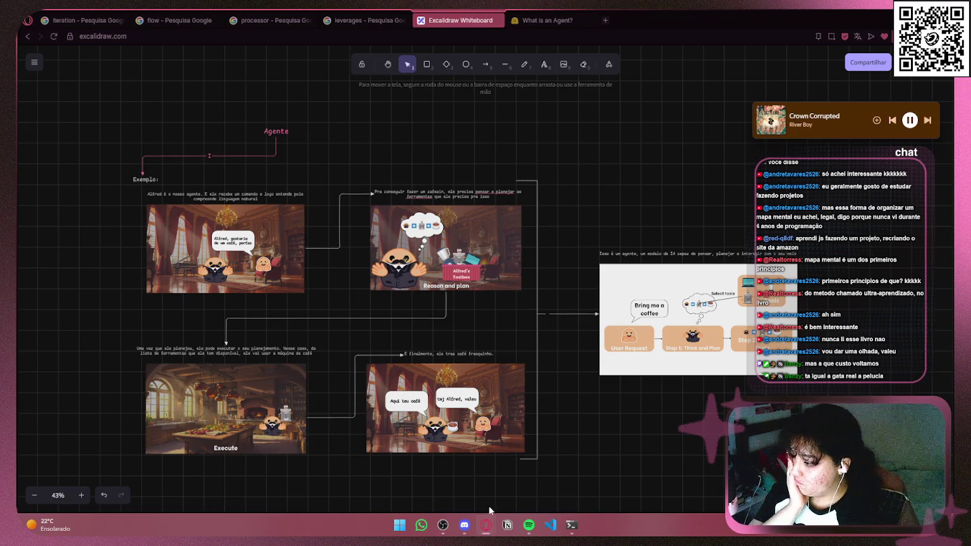
pyautogui.moveTo(504, 11)
pyautogui.mouseDown()
pyautogui.moveTo(506, 23)
pyautogui.moveTo(624, 62)
pyautogui.moveTo(583, 12)
pyautogui.mouseUp()
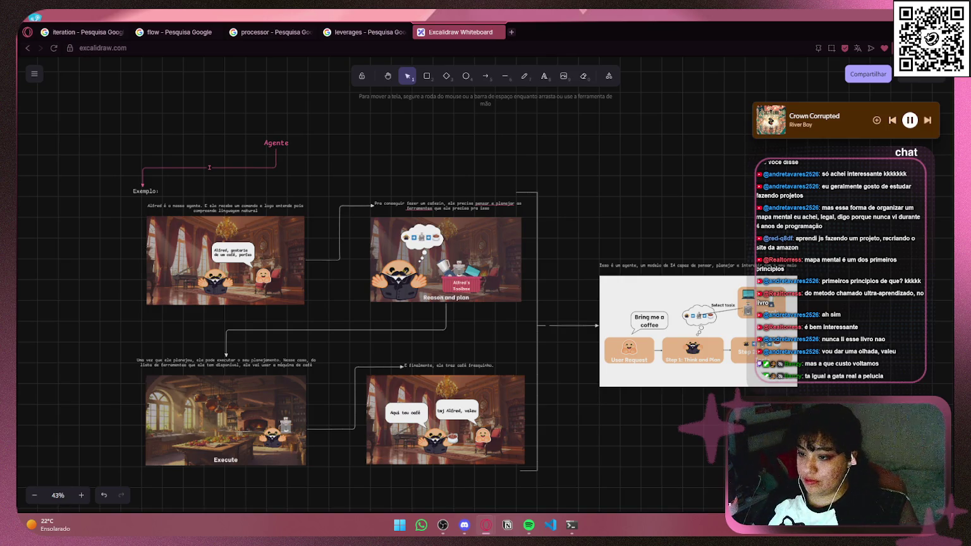
pyautogui.scroll(-1, 405, 285)
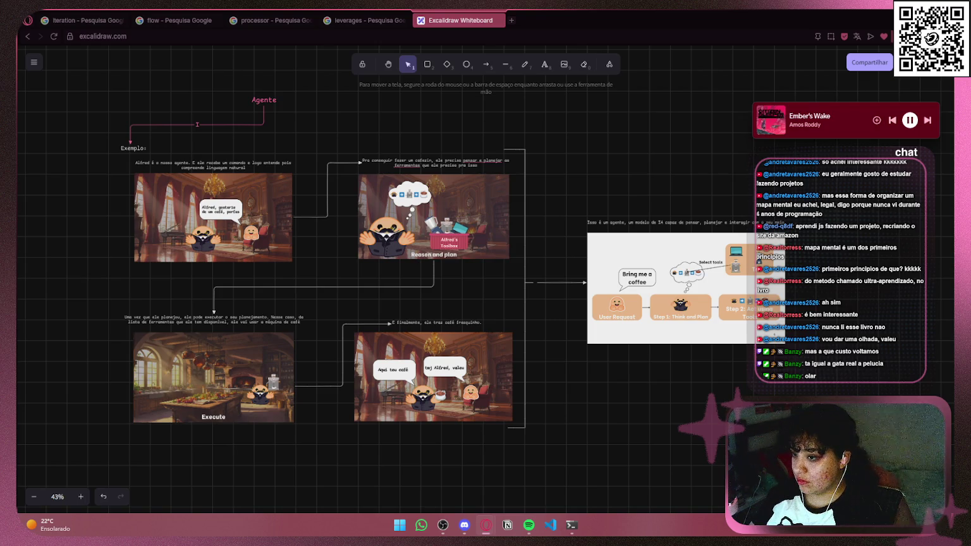
pyautogui.scroll(5, 436, 253)
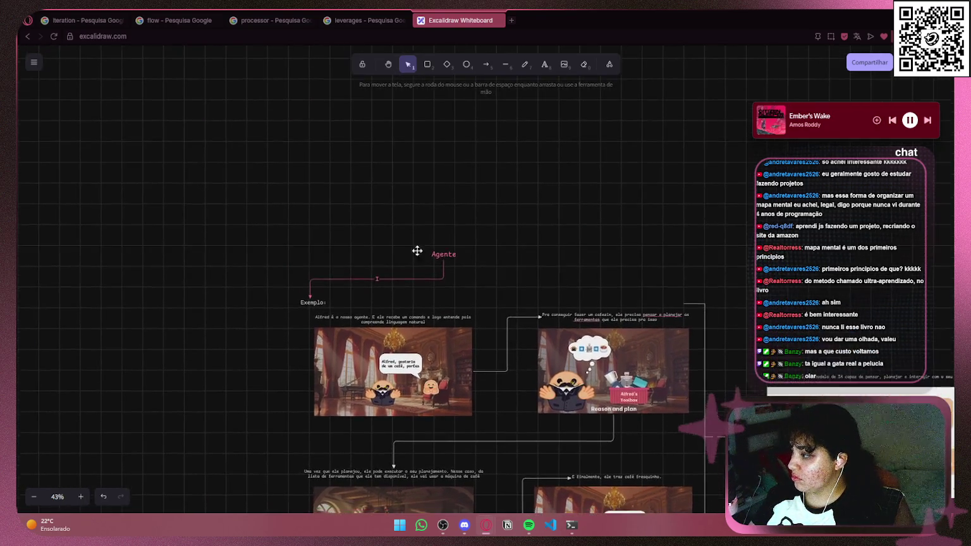
pyautogui.hscroll(3, 443, 257)
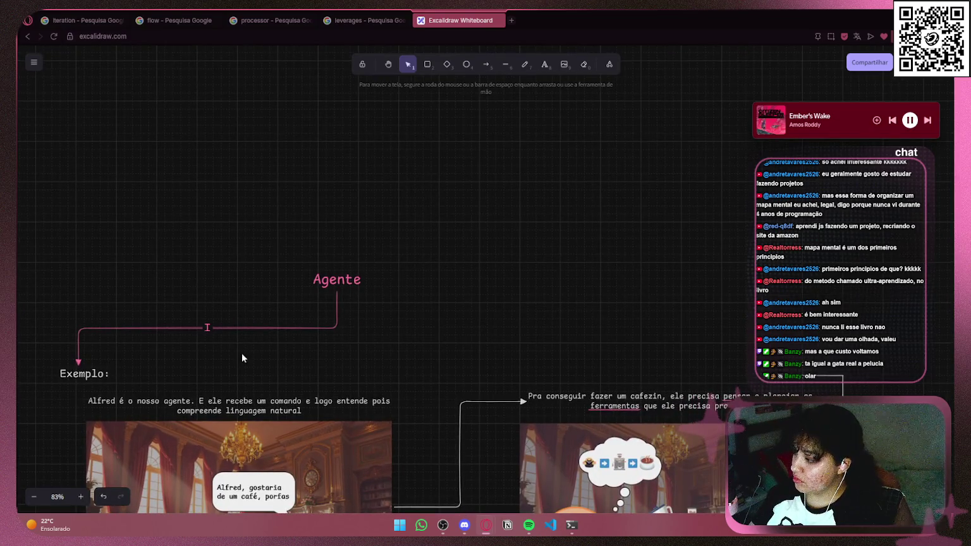
pyautogui.click(90, 378)
# - Duplicate the Exemplo label above Agente and retype it as 'Definição Formal'
pyautogui.moveTo(90, 379)
pyautogui.mouseDown()
pyautogui.moveTo(216, 349)
pyautogui.moveTo(473, 143)
pyautogui.mouseUp()
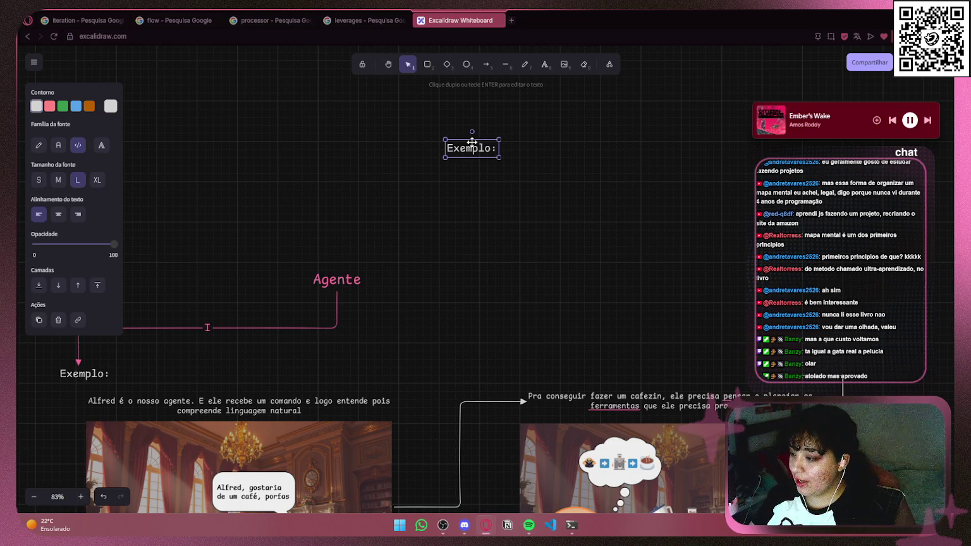
pyautogui.moveTo(468, 147)
pyautogui.mouseDown()
pyautogui.moveTo(525, 269)
pyautogui.moveTo(462, 131)
pyautogui.mouseUp()
pyautogui.doubleClick(468, 136)
pyautogui.press('BackSpace')
pyautogui.write('Definição Formal')
pyautogui.click(580, 162)
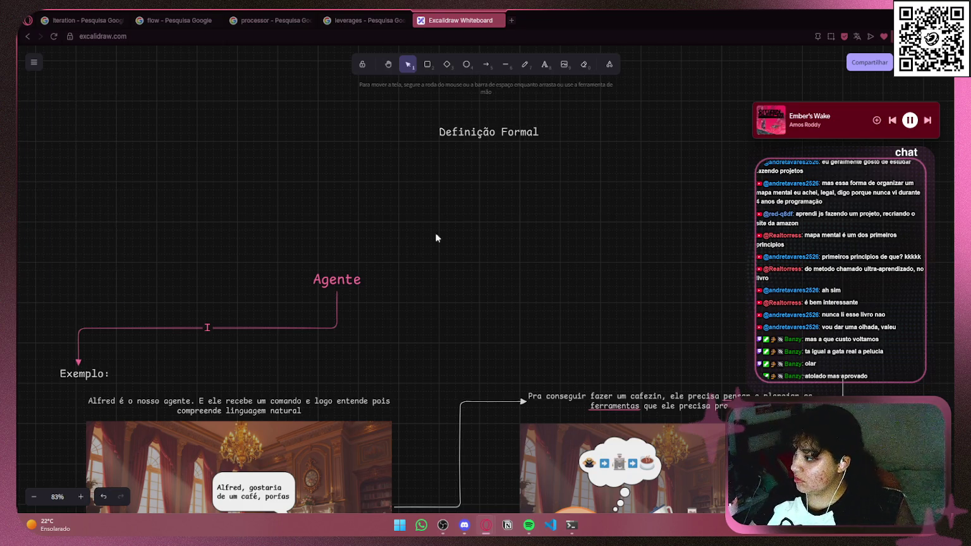
pyautogui.click(357, 283)
pyautogui.click(487, 66)
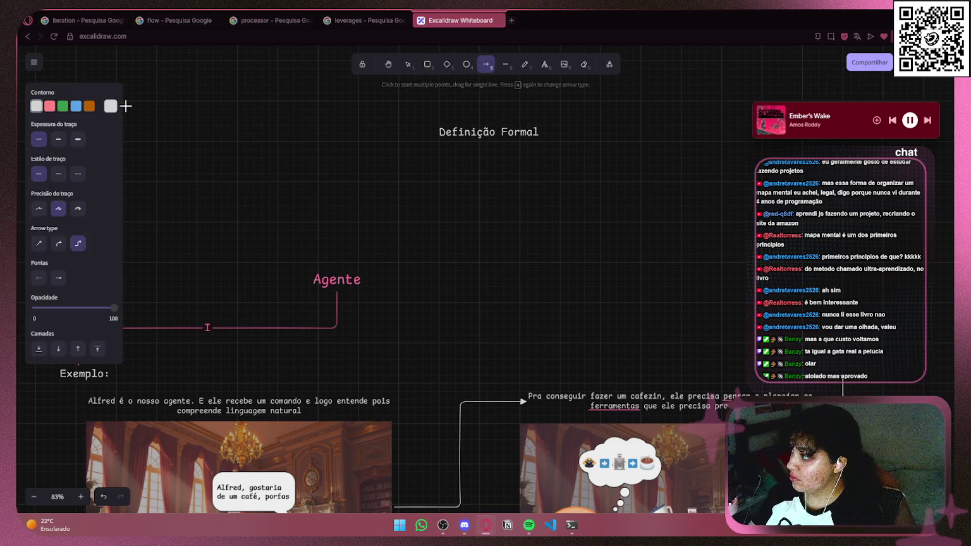
pyautogui.click(110, 106)
pyautogui.click(218, 133)
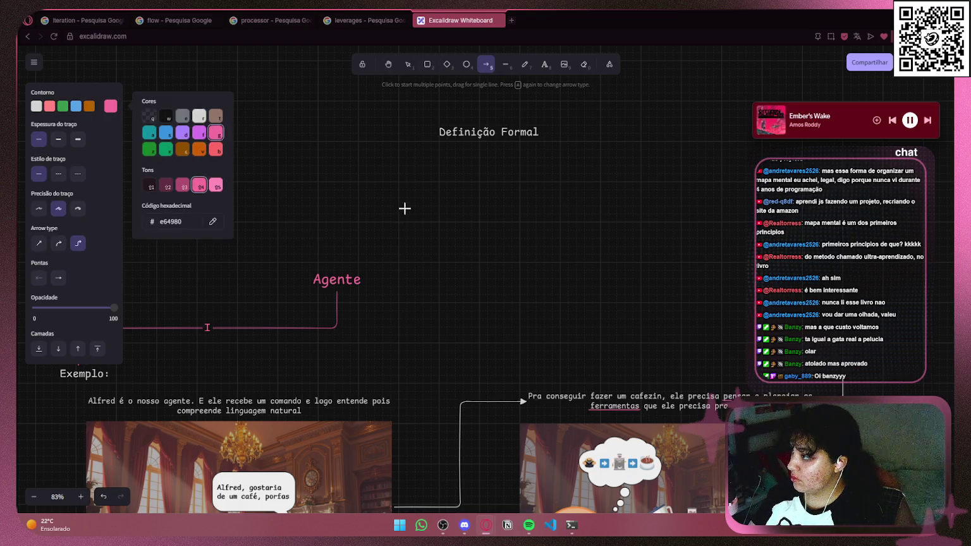
pyautogui.moveTo(364, 278); pyautogui.dragTo(436, 132)
pyautogui.click(421, 267)
pyautogui.moveTo(421, 272); pyautogui.dragTo(547, 252)
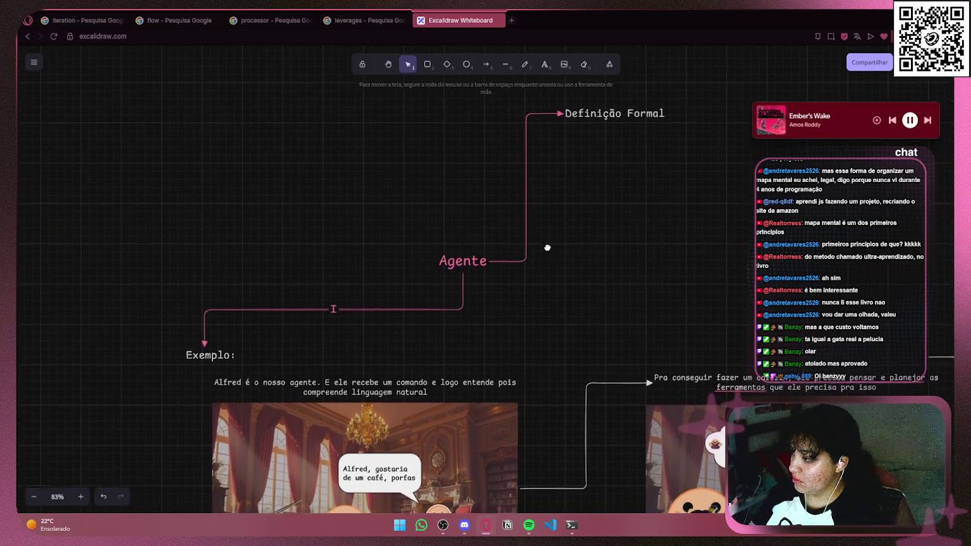
pyautogui.keyDown('ctrl'); pyautogui.scroll(-8, 626, 231); pyautogui.keyUp('ctrl')
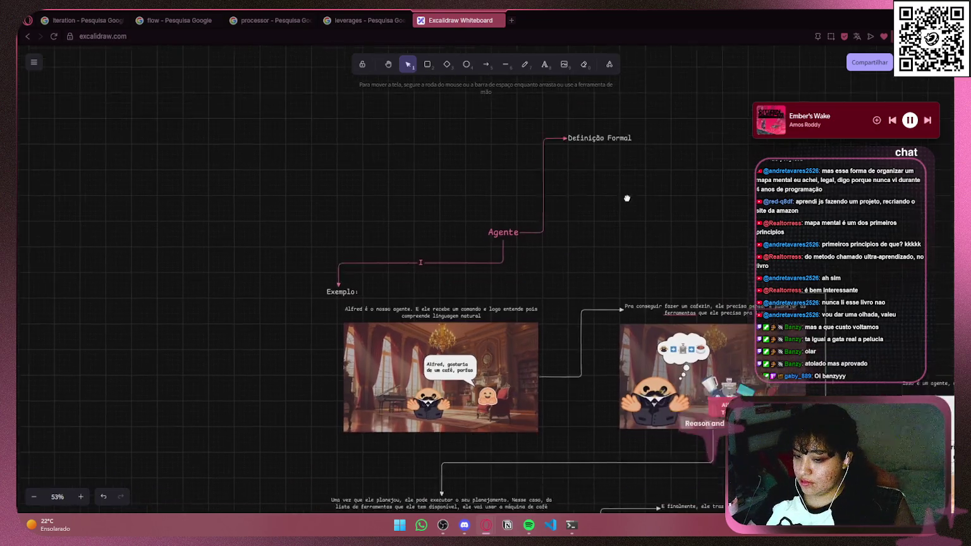
pyautogui.keyDown('ctrl'); pyautogui.scroll(-2, 561, 162); pyautogui.keyUp('ctrl')
pyautogui.keyDown('ctrl'); pyautogui.scroll(4, 620, 169); pyautogui.keyUp('ctrl')
pyautogui.moveTo(620, 169)
pyautogui.mouseDown()
pyautogui.moveTo(568, 177)
pyautogui.moveTo(532, 152)
pyautogui.mouseUp()
pyautogui.click(423, 238)
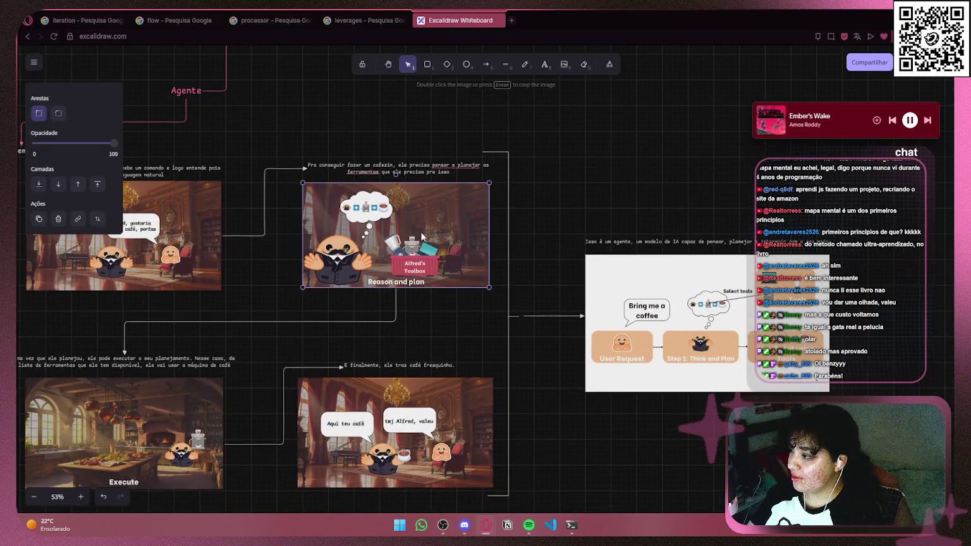
pyautogui.keyDown('ctrl'); pyautogui.scroll(-2, 562, 190); pyautogui.keyUp('ctrl')
pyautogui.scroll(3, 540, 166)
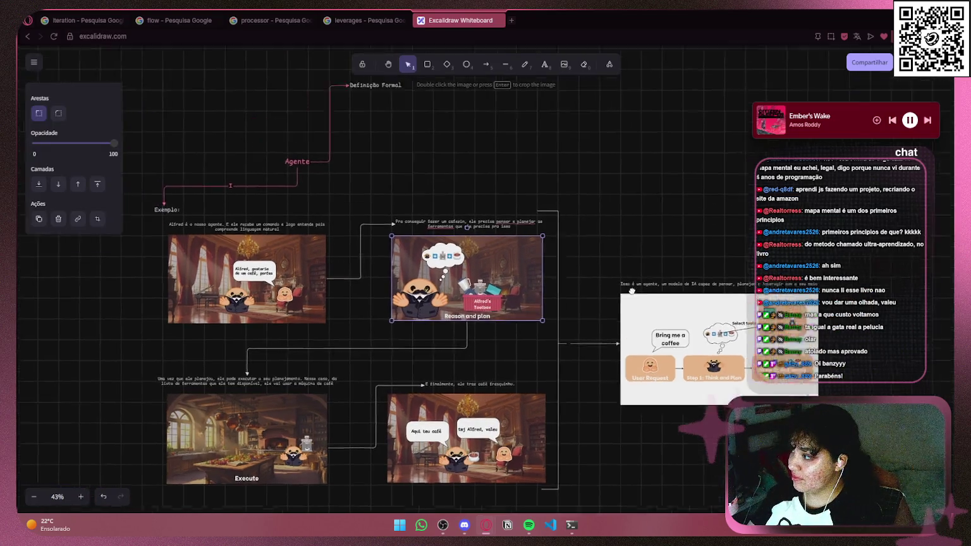
pyautogui.keyDown('ctrl'); pyautogui.scroll(5, 493, 172); pyautogui.keyUp('ctrl')
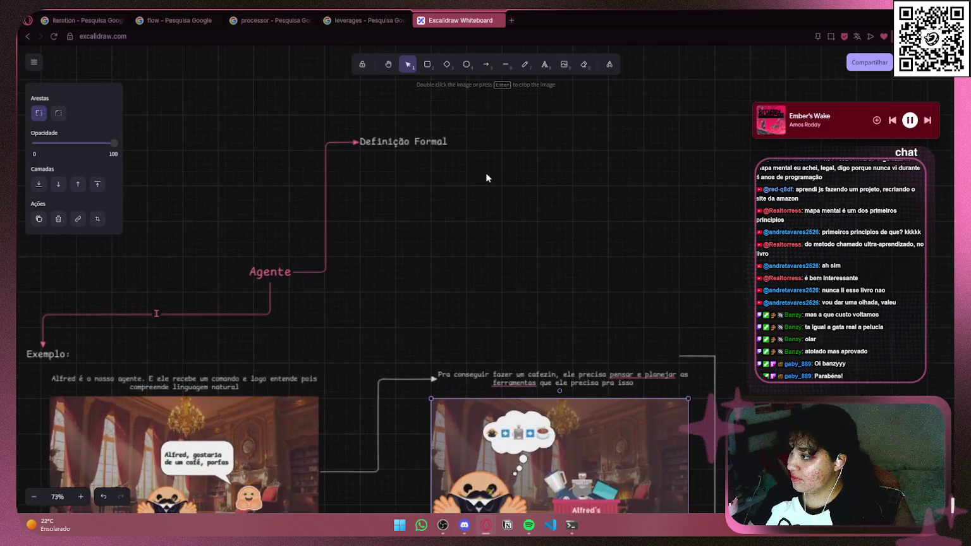
pyautogui.click(410, 135)
# - Colour the Definição Formal label pink
pyautogui.click(545, 64)
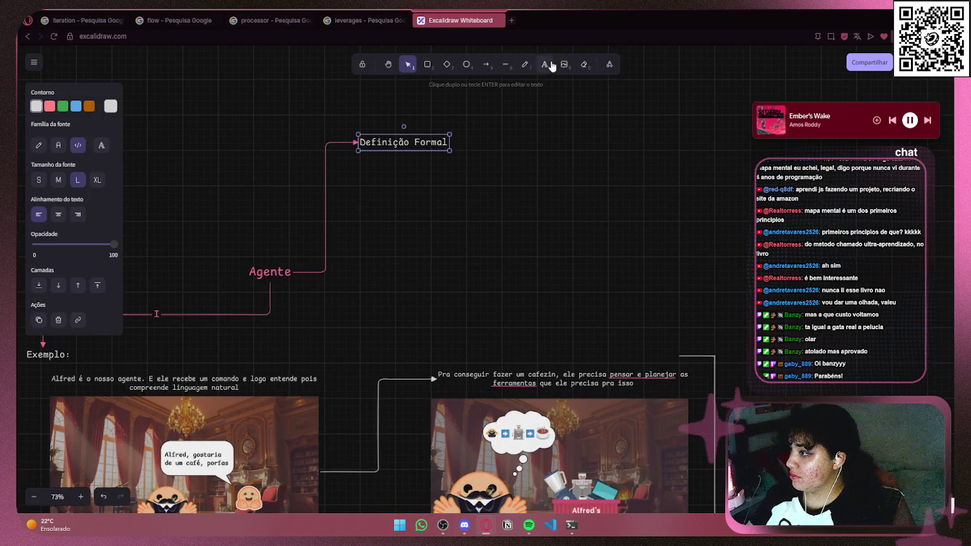
pyautogui.click(407, 65)
pyautogui.click(411, 142)
pyautogui.click(110, 105)
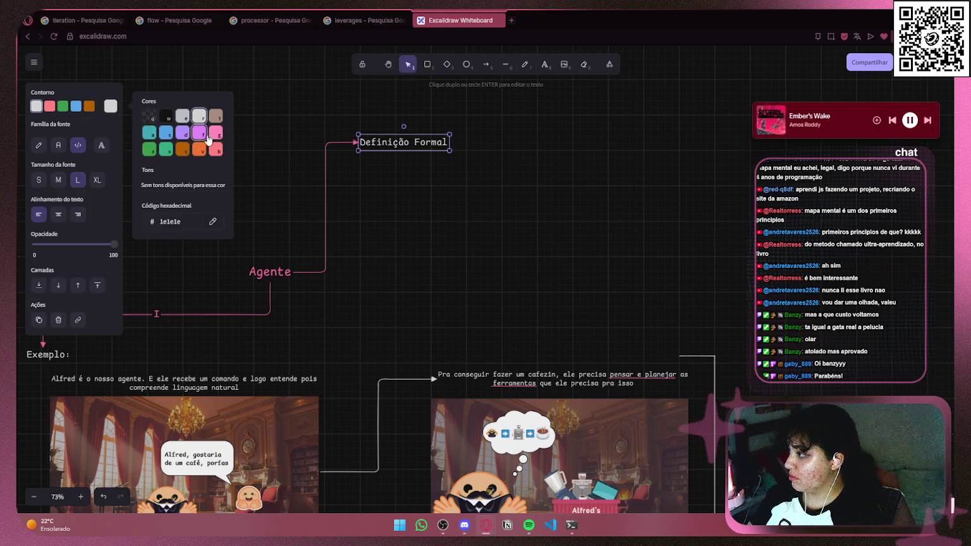
pyautogui.click(218, 136)
# - Colour the Exemplo: label pink as well
pyautogui.hscroll(-5, 237, 344)
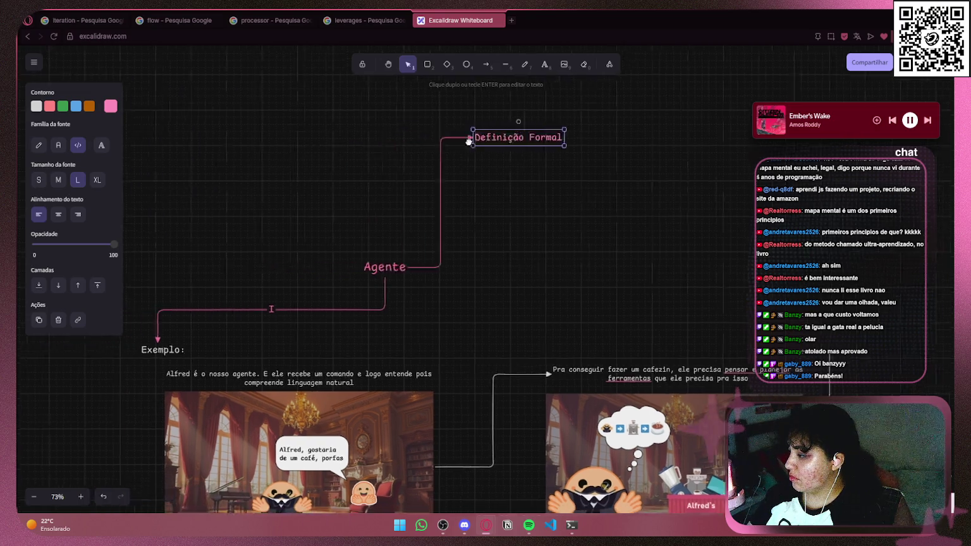
pyautogui.click(237, 345)
pyautogui.click(111, 106)
pyautogui.click(215, 132)
pyautogui.click(412, 189)
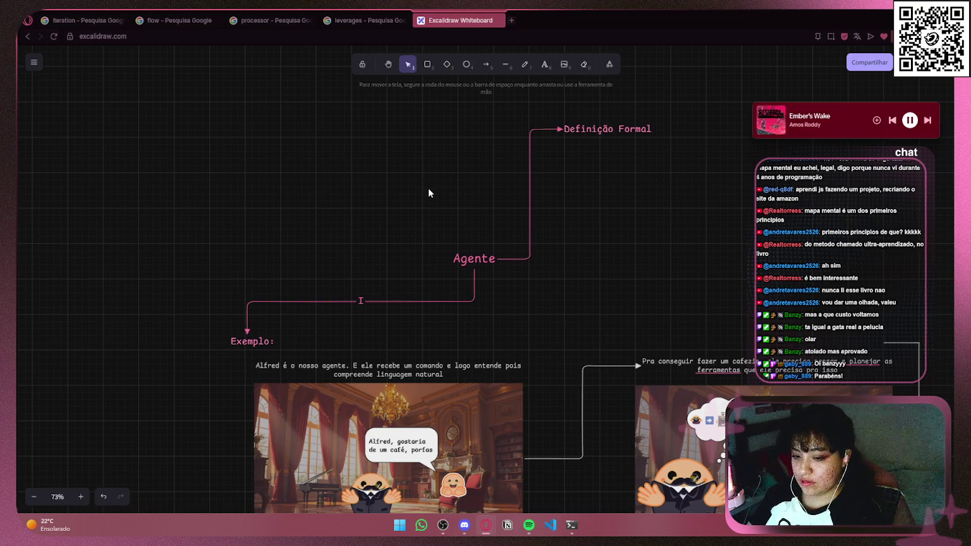
# - Nudge the Definição Formal label slightly up and to the right
pyautogui.moveTo(444, 173); pyautogui.dragTo(176, 189)
pyautogui.moveTo(345, 145); pyautogui.dragTo(356, 137)
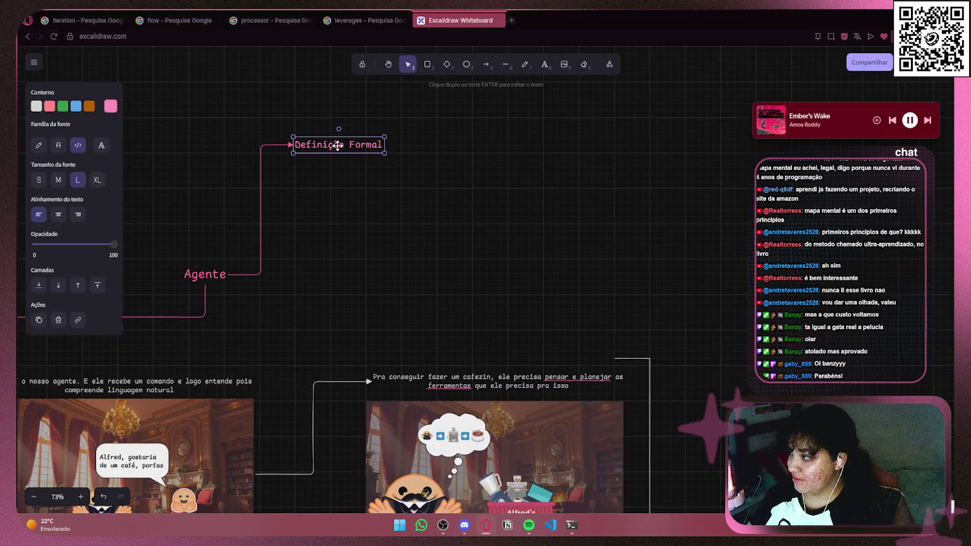
pyautogui.click(440, 220)
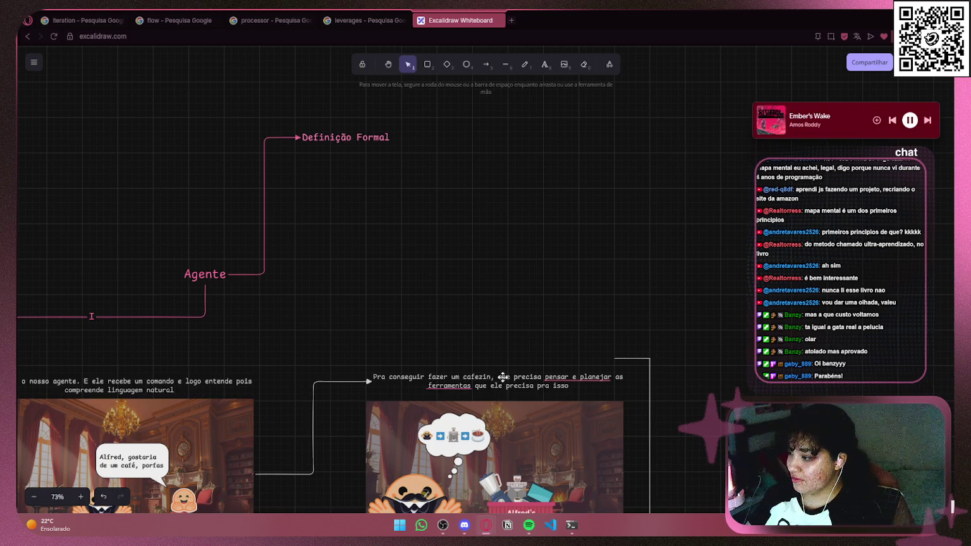
pyautogui.click(504, 382)
# - Duplicate the coffee caption beneath Definição Formal and clear out its text
pyautogui.moveTo(504, 382)
pyautogui.keyDown('alt'); pyautogui.mouseDown()
pyautogui.moveTo(497, 262)
pyautogui.moveTo(423, 151)
pyautogui.mouseUp(); pyautogui.keyUp('alt')
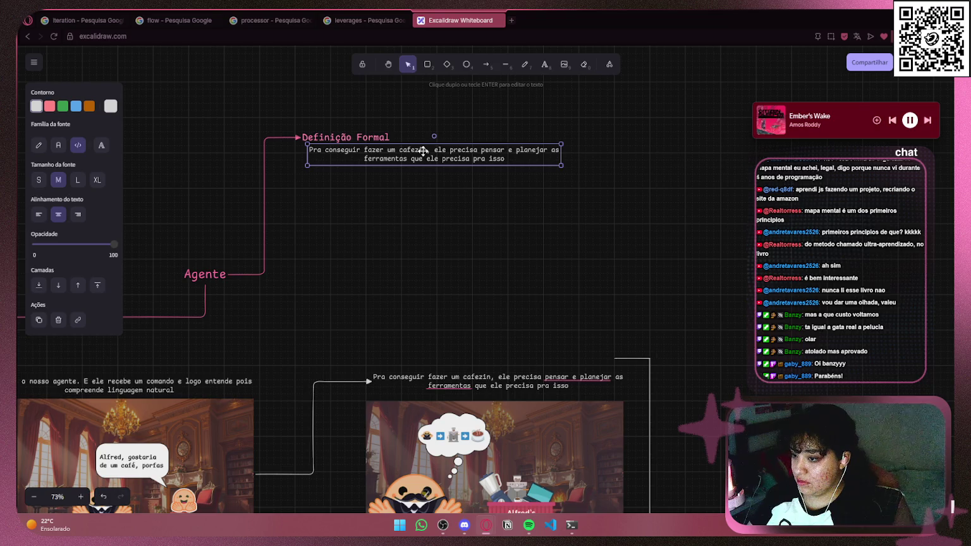
pyautogui.press('Return')
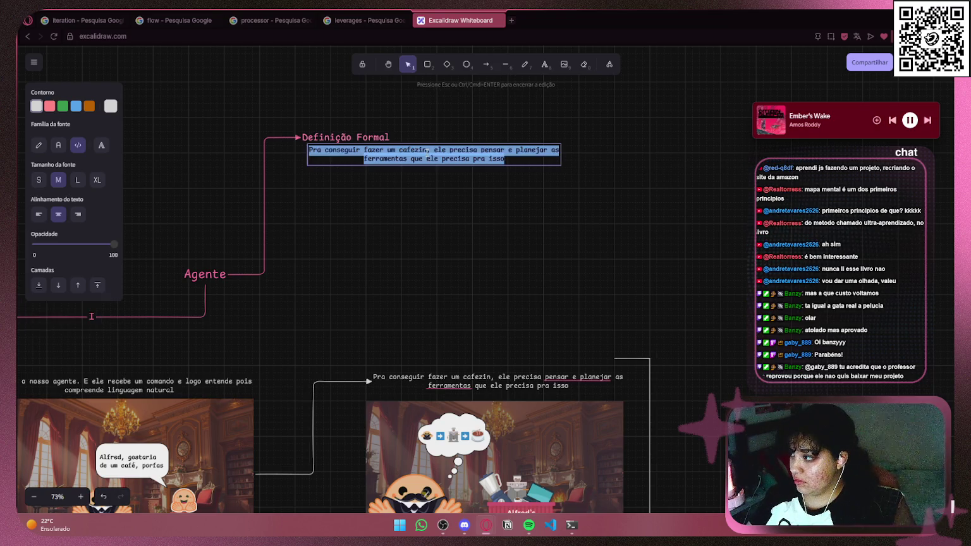
pyautogui.press('BackSpace')
# - Write the definition 'Um agente é um sistema que utiliza um modelo de IA com o seu meio'
pyautogui.write('Um agente ')
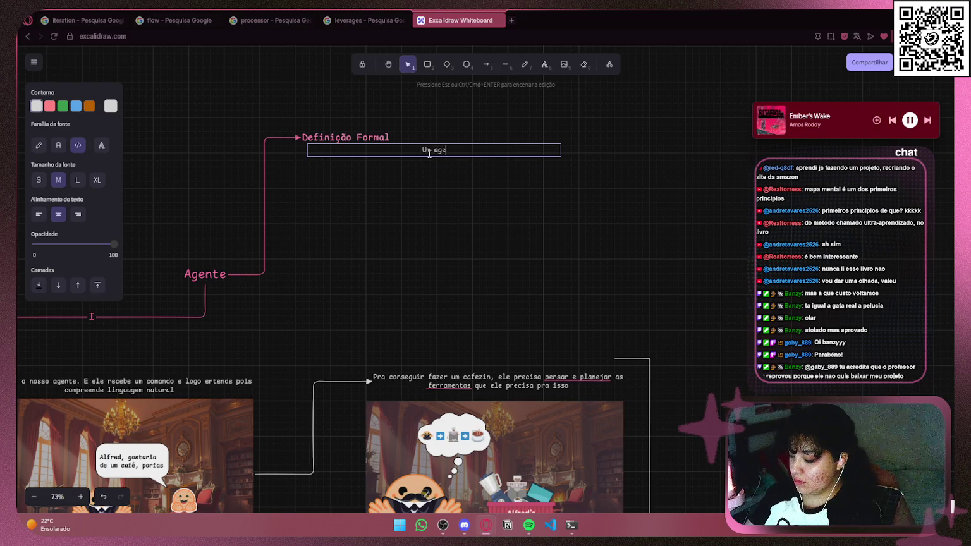
pyautogui.write('é')
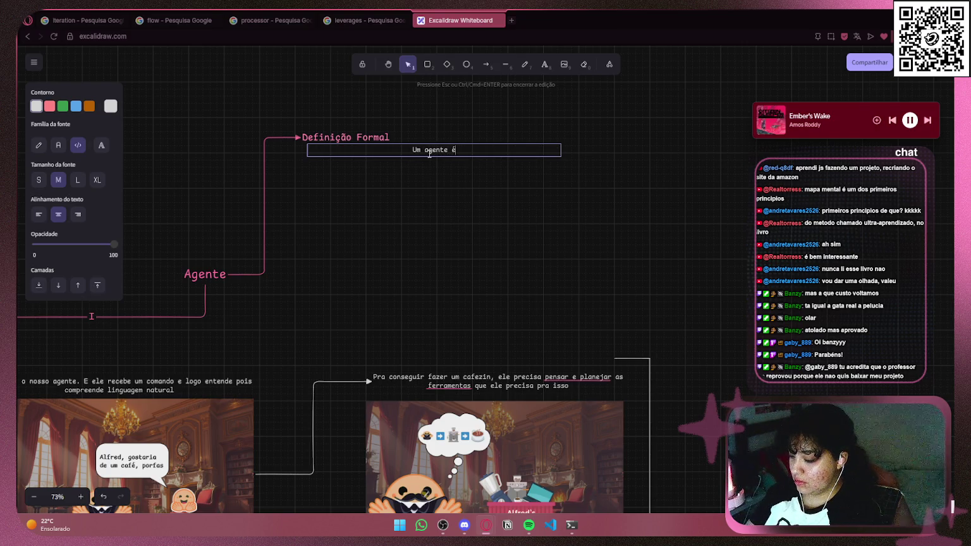
pyautogui.write(' formado por')
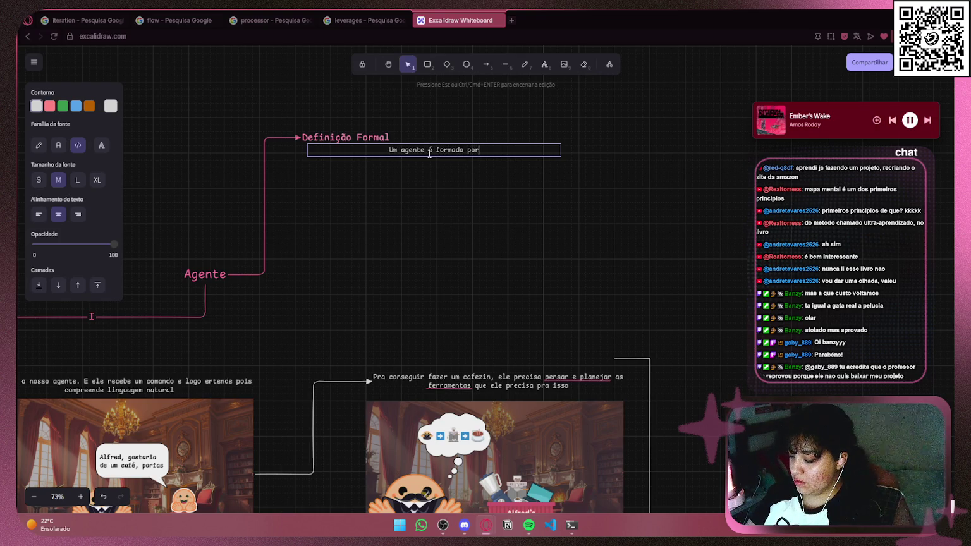
pyautogui.write(' duas coi')
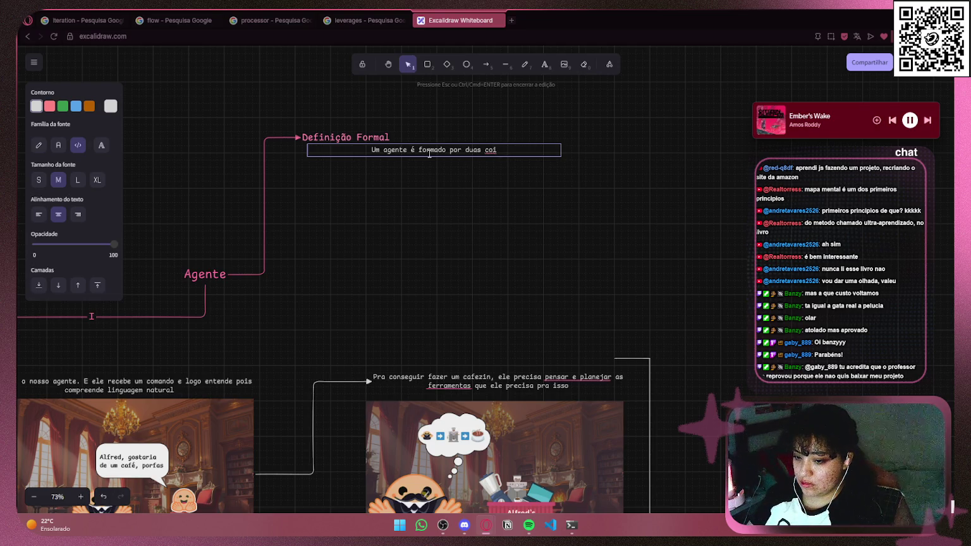
pyautogui.press('BackSpace')
pyautogui.press('BackSpace')
pyautogui.press('BackSpace')
pyautogui.write('"Um agent')
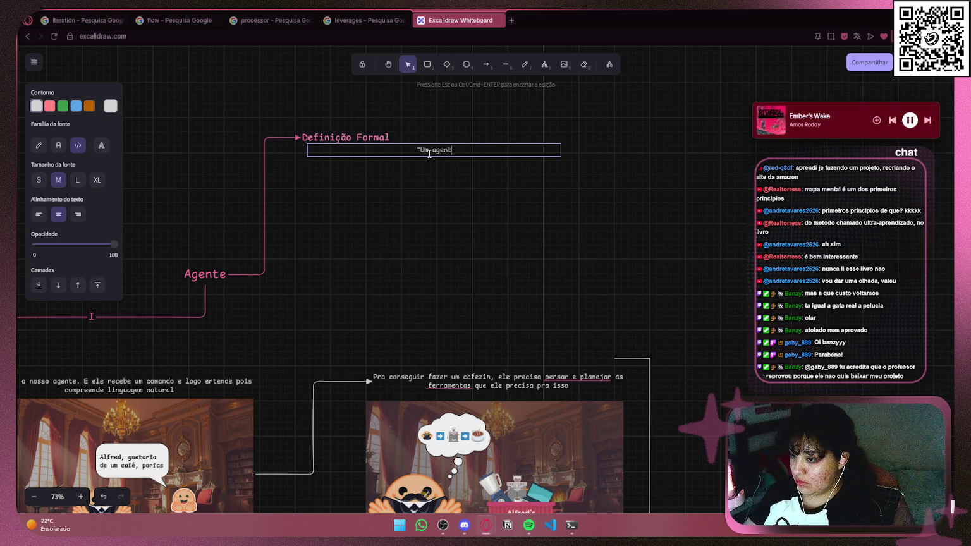
pyautogui.write('e é um sistema que utiliza ')
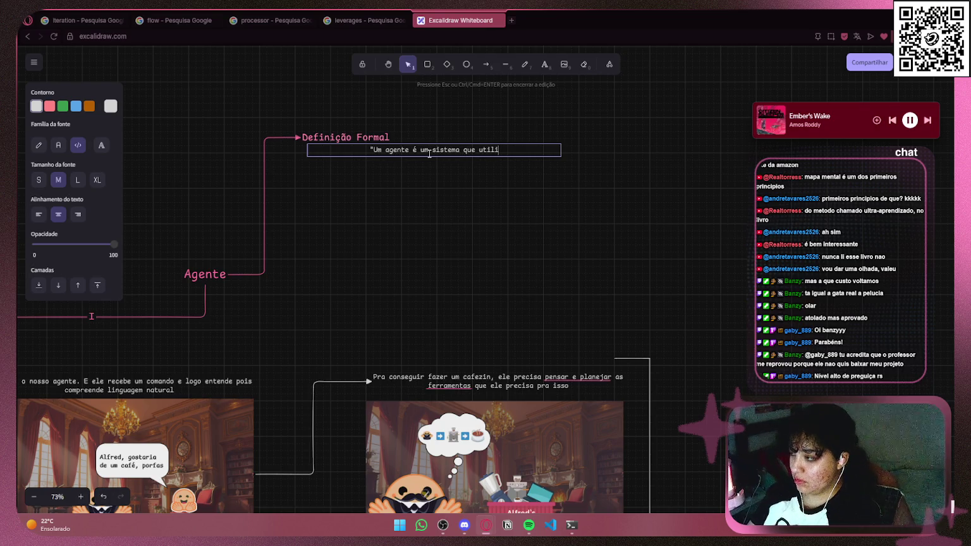
pyautogui.write('um modelo de IA ')
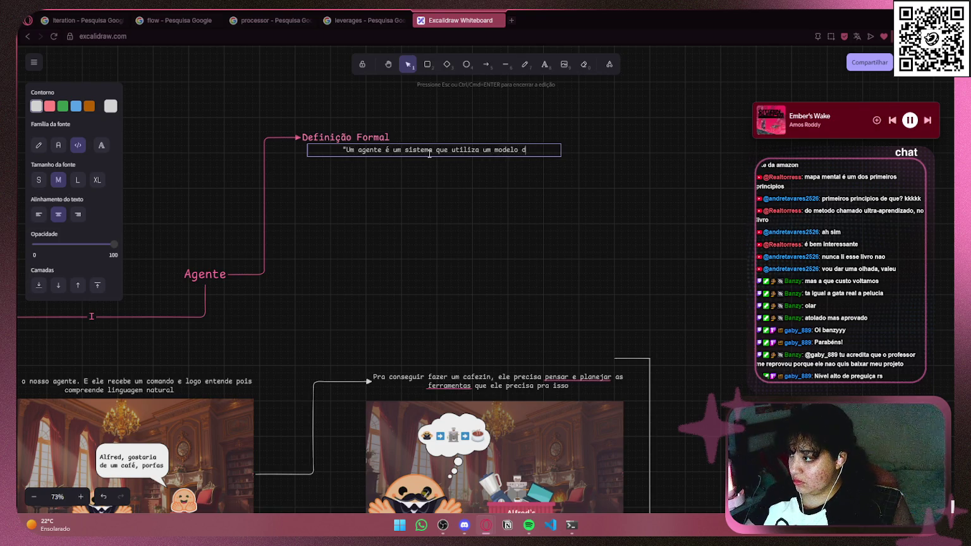
pyautogui.write('com o')
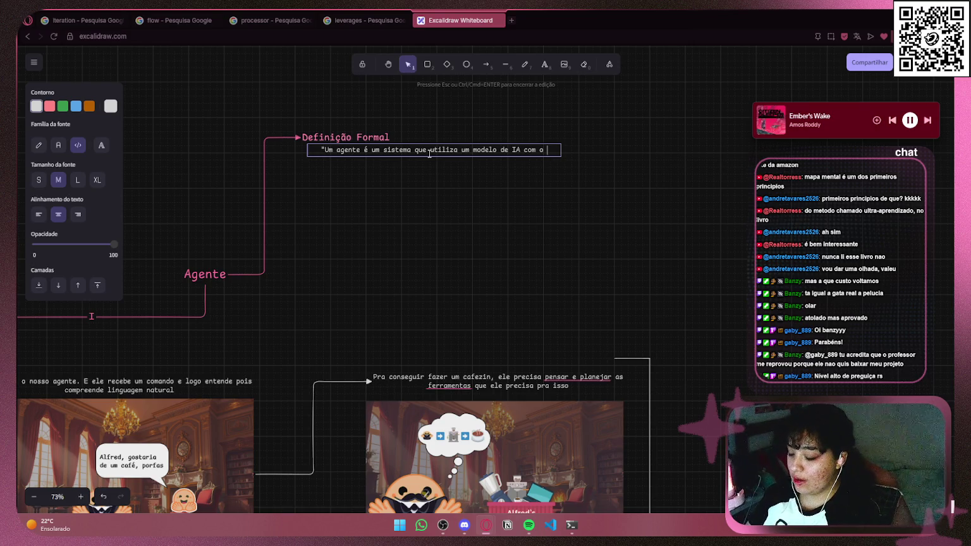
pyautogui.write('seu meio')
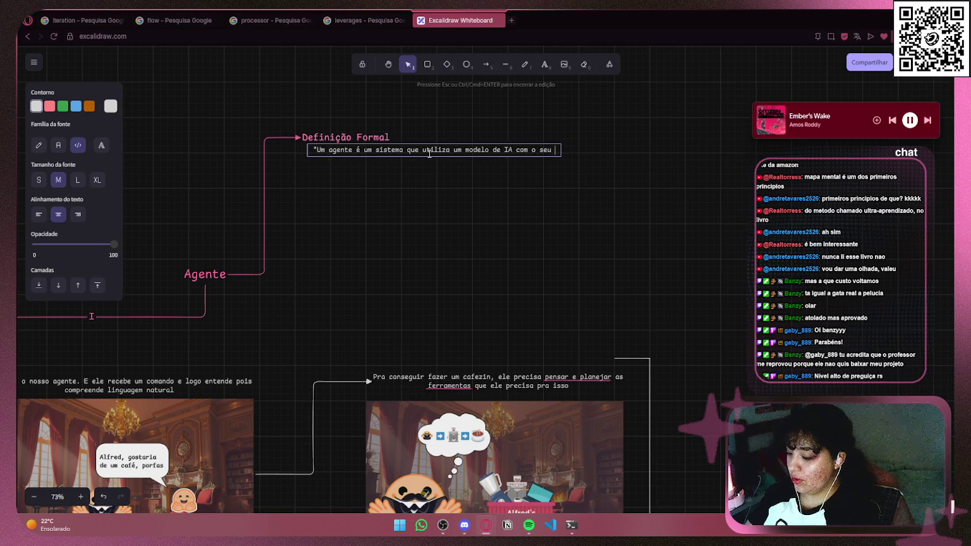